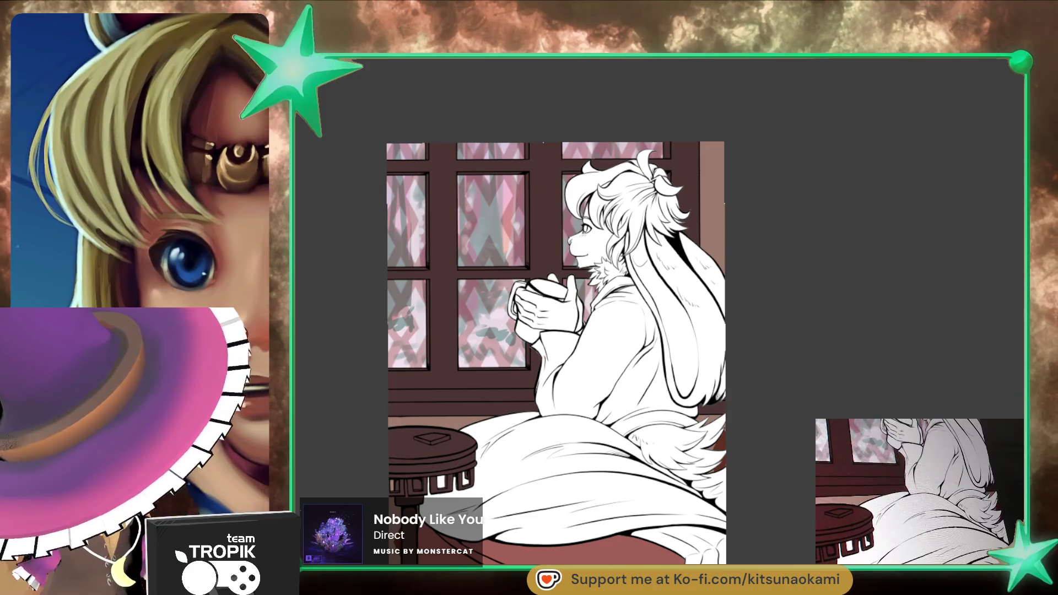
Step: Undo the diamond pattern so the curtains and snow show through the window panes
{"action": "key", "text": "ctrl+z"}
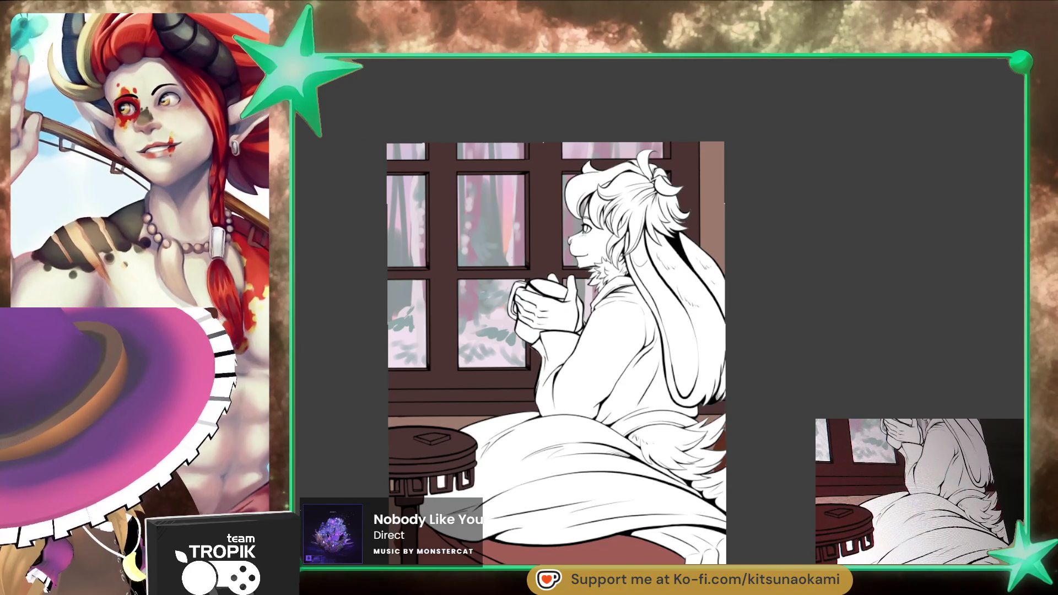
Step: Paint mirrored dark brown X strokes over the sleeve, around the left hand and mug
{"action": "key", "text": "m"}
{"action": "mouse_move", "coordinate": [589, 322]}
{"action": "left_mouse_down"}
{"action": "mouse_move", "coordinate": [551, 386]}
{"action": "mouse_move", "coordinate": [528, 364]}
{"action": "mouse_move", "coordinate": [520, 375]}
{"action": "left_mouse_up"}
{"action": "left_click_drag", "start_coordinate": [551, 328], "coordinate": [506, 391]}
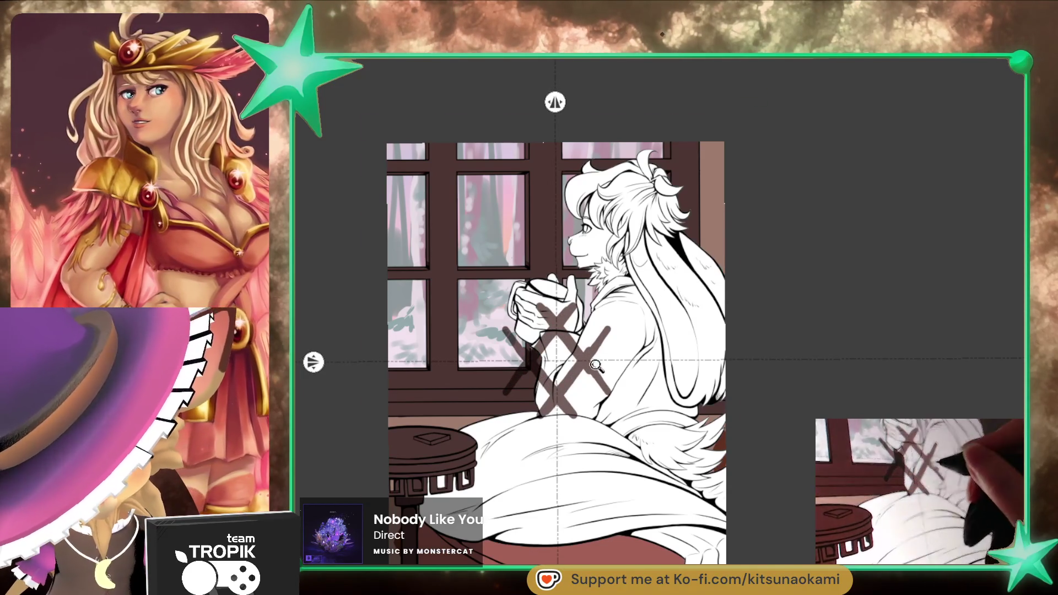
{"action": "scroll", "coordinate": [557, 308], "scroll_direction": "up", "scroll_amount": 1}
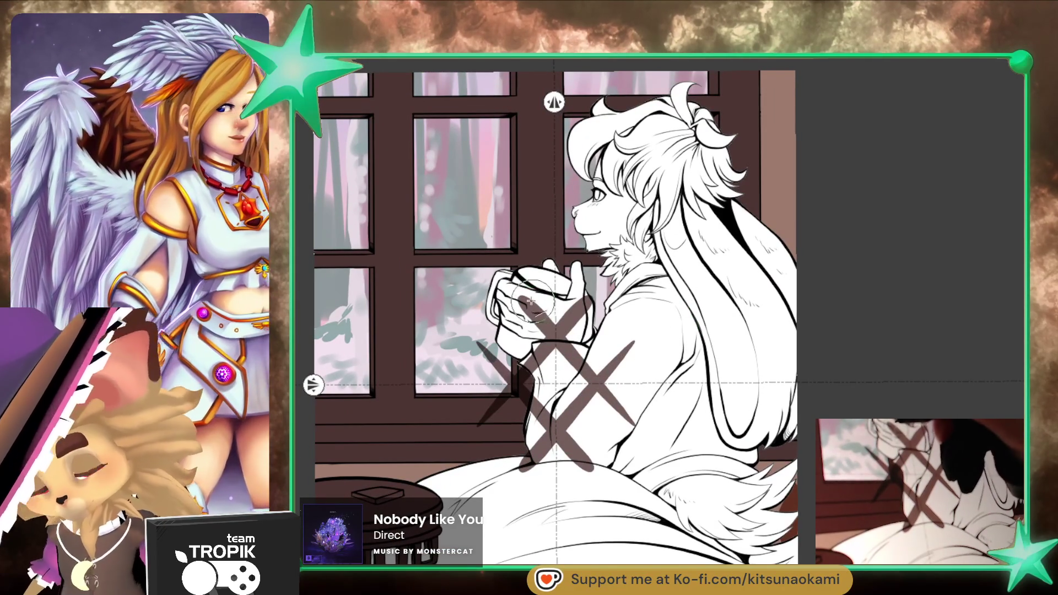
{"action": "key", "text": "ctrl+z"}
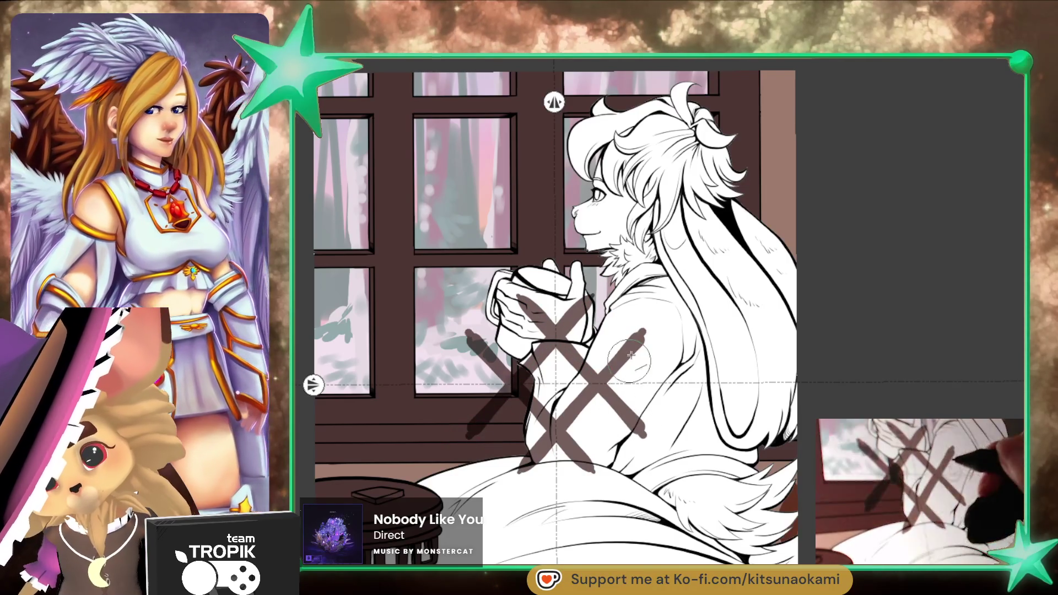
{"action": "key", "text": "ctrl+z"}
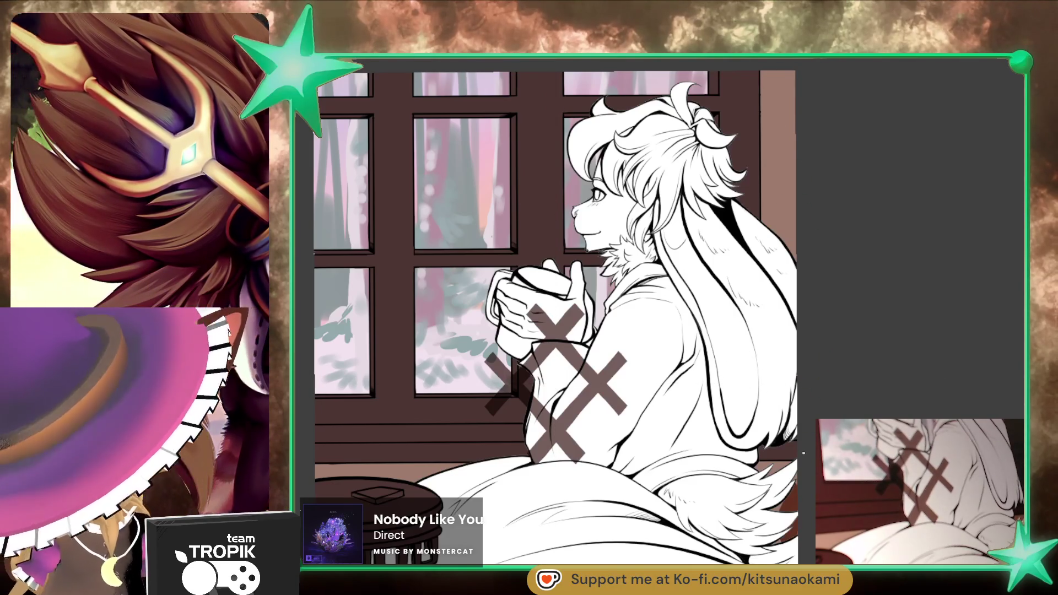
Step: Rescale the X marks, settling on a smaller size over the mug and arm
{"action": "key", "text": "ctrl+t"}
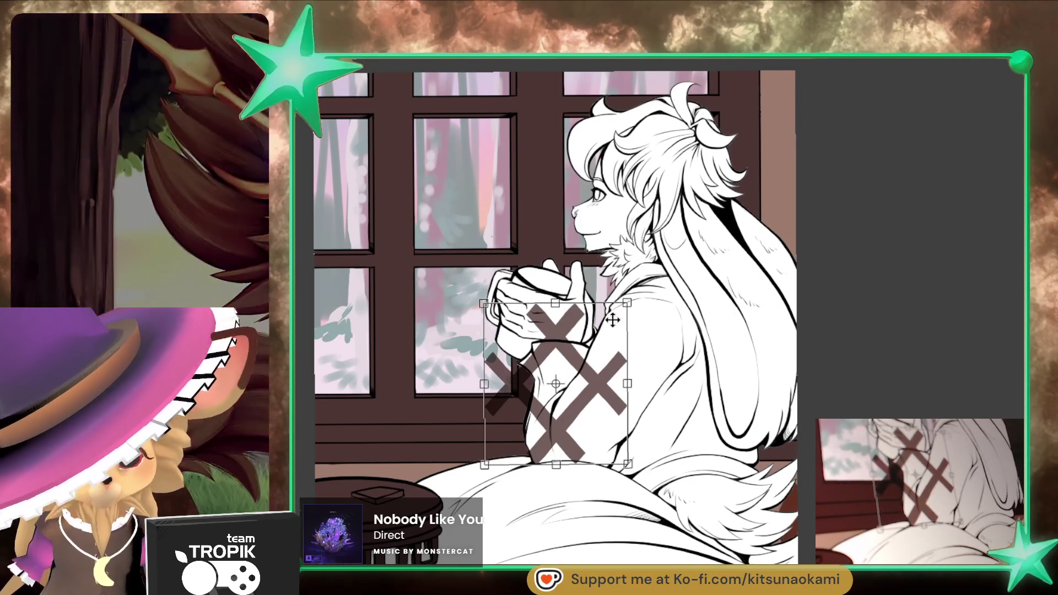
{"action": "left_click_drag", "start_coordinate": [556, 306], "coordinate": [554, 93]}
{"action": "key", "text": "Return"}
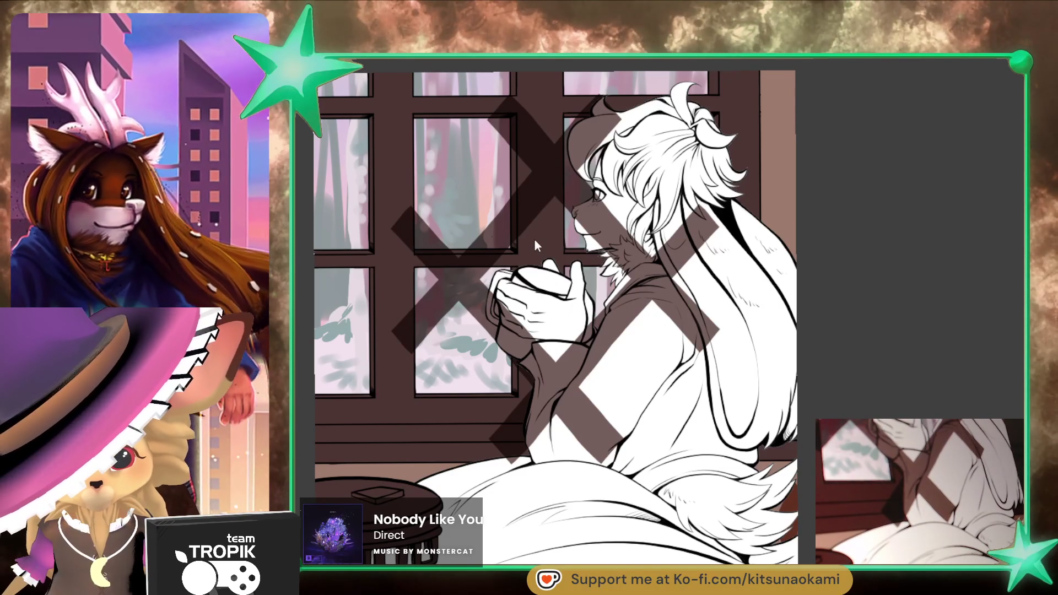
{"action": "left_click", "coordinate": [524, 239]}
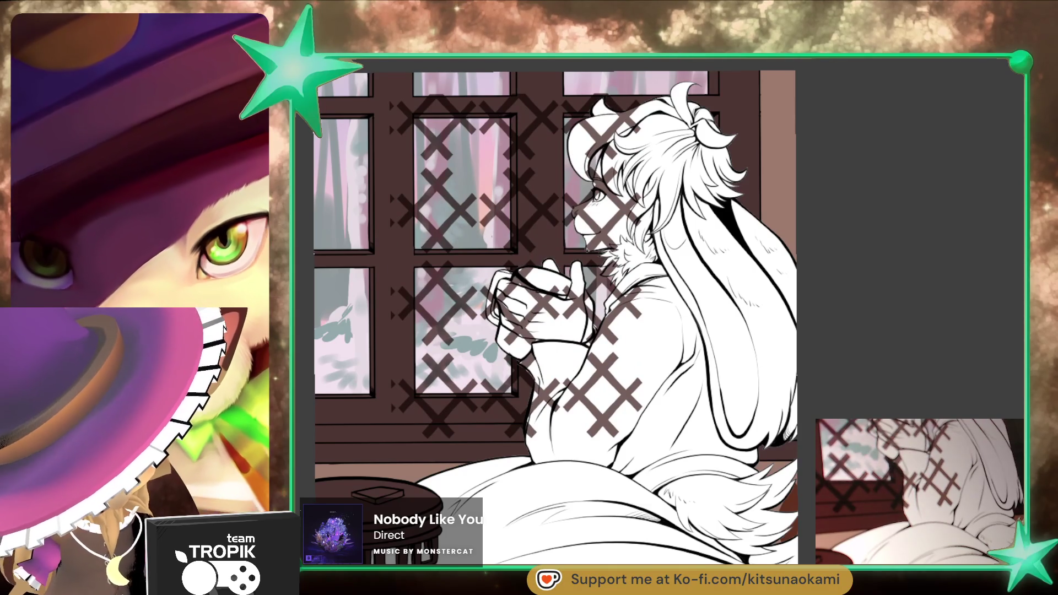
{"action": "key", "text": "ctrl+z"}
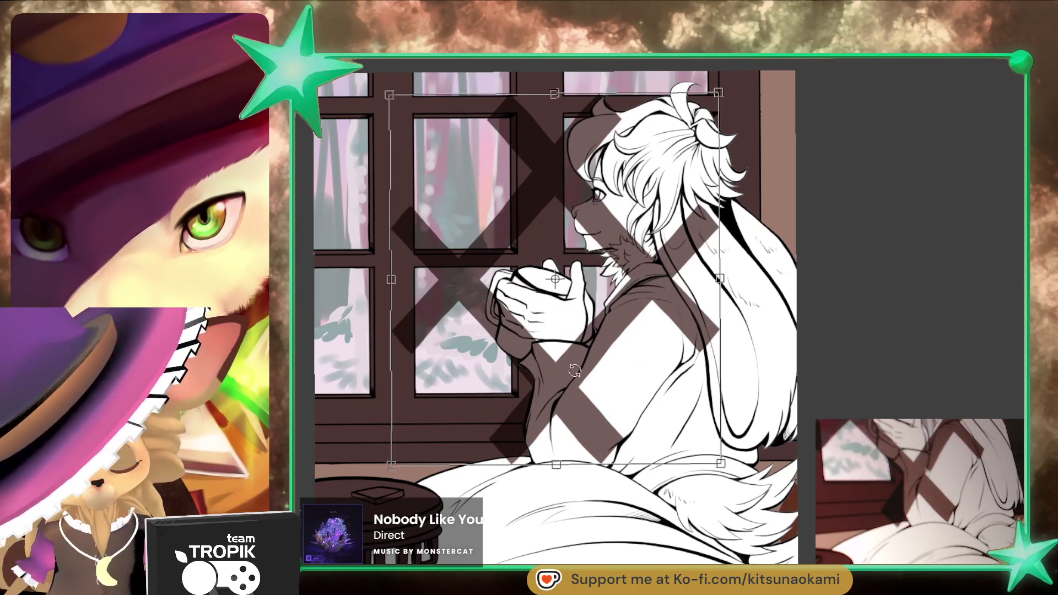
{"action": "mouse_move", "coordinate": [554, 92]}
{"action": "left_mouse_down"}
{"action": "mouse_move", "coordinate": [556, 258]}
{"action": "mouse_move", "coordinate": [580, 290]}
{"action": "mouse_move", "coordinate": [346, 289]}
{"action": "left_mouse_up"}
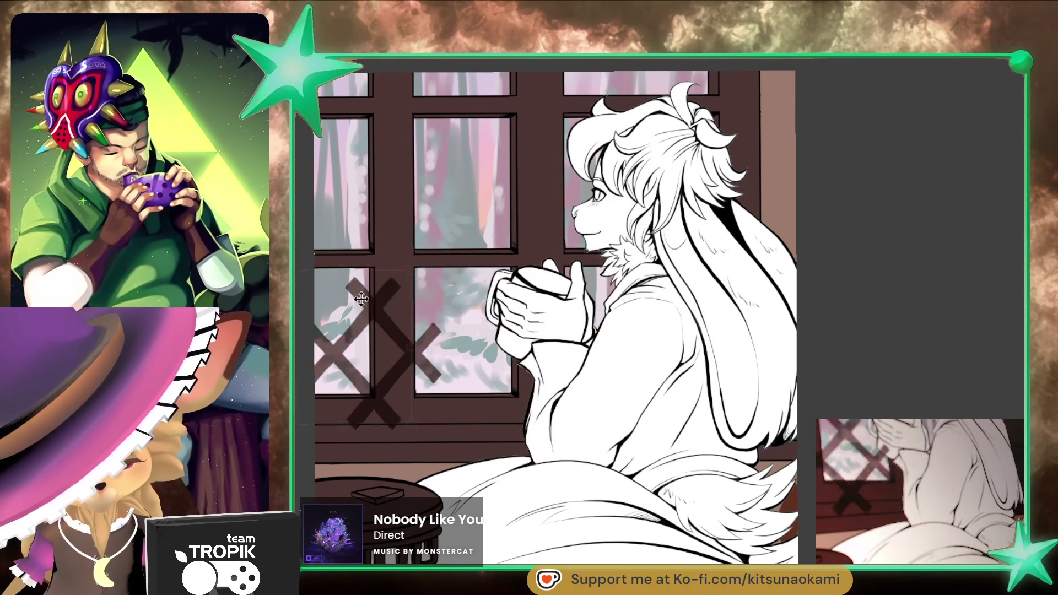
{"action": "key", "text": "Return"}
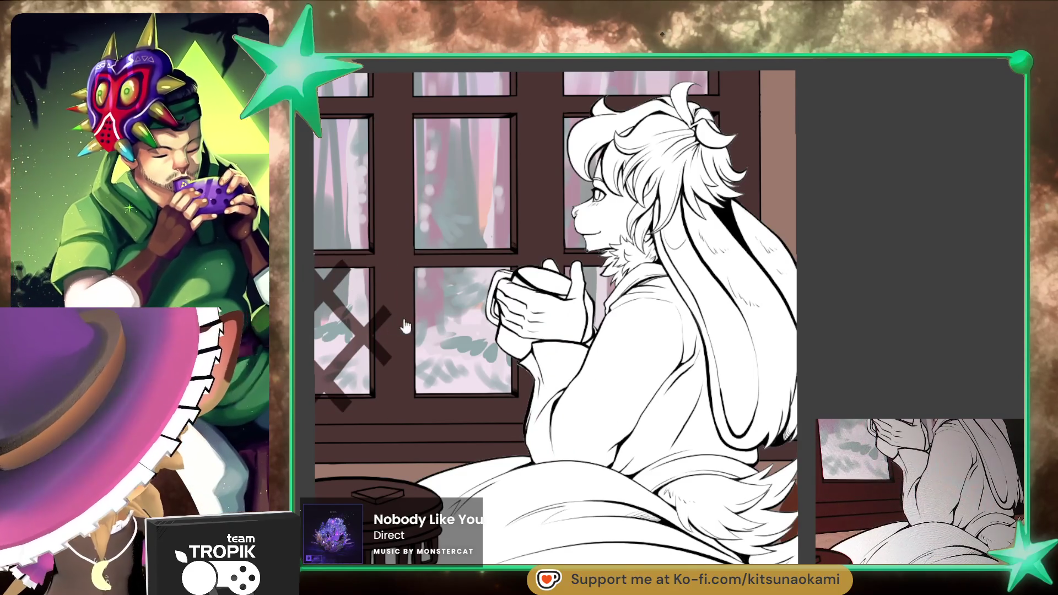
Step: Duplicate the X marks and move copies into the centre lower pane
{"action": "key", "text": "ctrl+alt+t"}
{"action": "mouse_move", "coordinate": [361, 366]}
{"action": "left_mouse_down"}
{"action": "mouse_move", "coordinate": [489, 363]}
{"action": "mouse_move", "coordinate": [519, 379]}
{"action": "mouse_move", "coordinate": [540, 365]}
{"action": "mouse_move", "coordinate": [656, 365]}
{"action": "mouse_move", "coordinate": [635, 363]}
{"action": "left_mouse_up"}
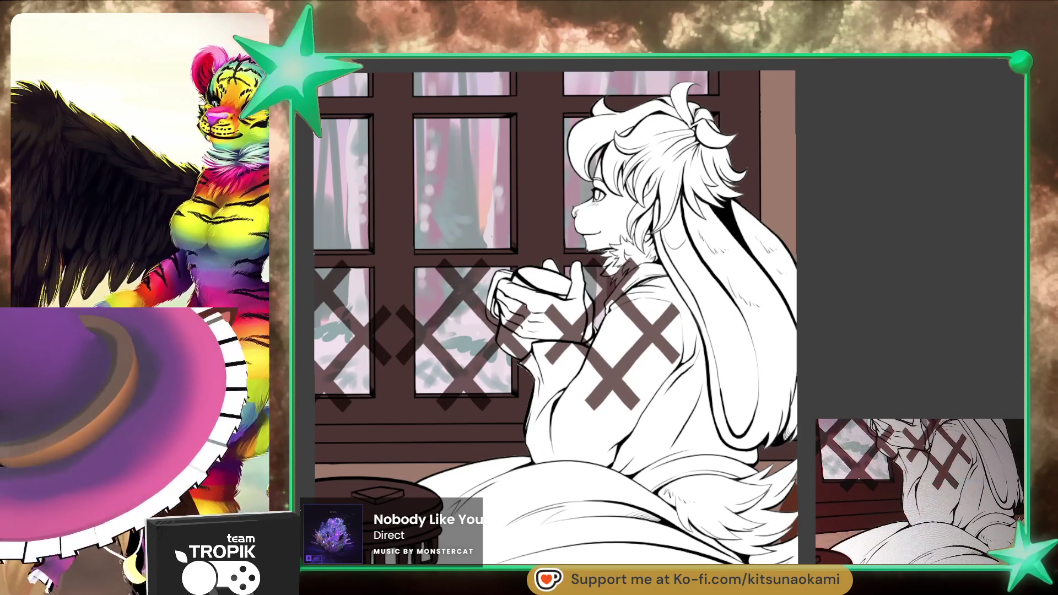
{"action": "key", "text": "ctrl+j"}
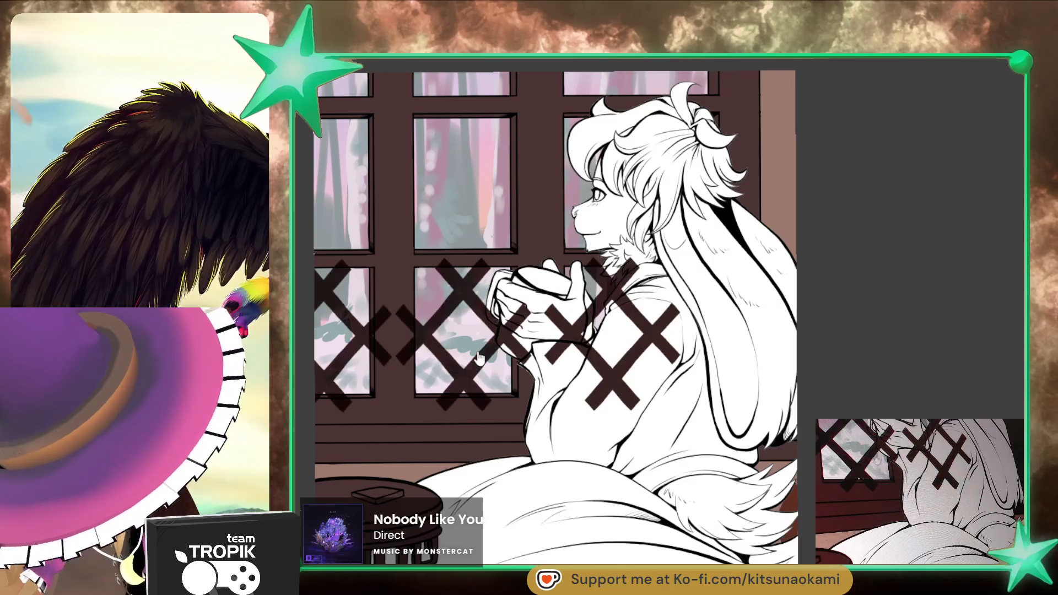
Step: Move a more opaque X copy over the upper panes and clip the lattice to the glass
{"action": "mouse_move", "coordinate": [496, 366]}
{"action": "left_mouse_down"}
{"action": "mouse_move", "coordinate": [501, 203]}
{"action": "mouse_move", "coordinate": [501, 218]}
{"action": "left_mouse_up"}
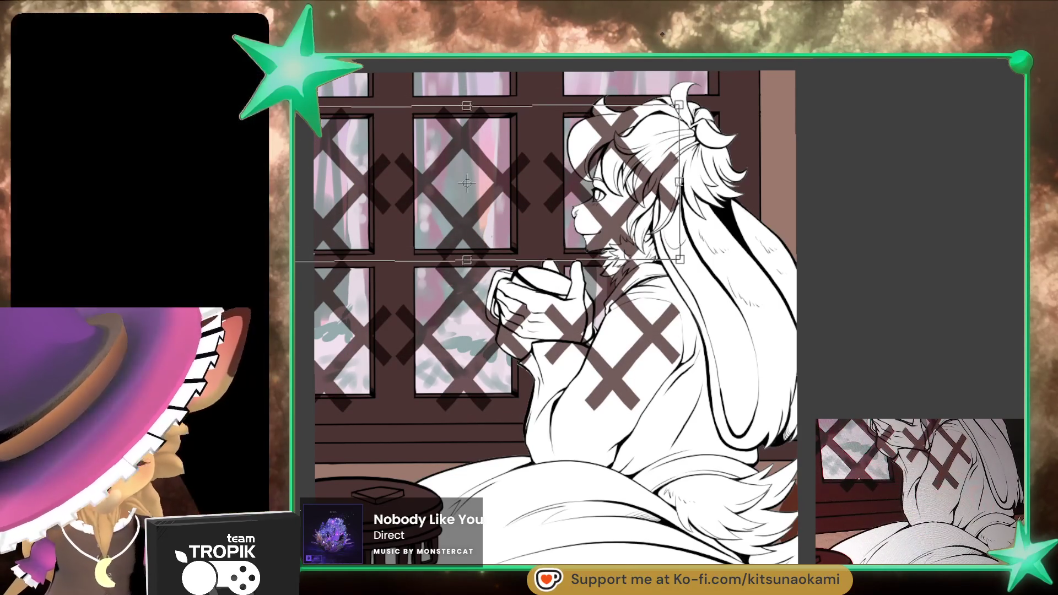
{"action": "key", "text": "0"}
{"action": "left_click_drag", "start_coordinate": [502, 239], "coordinate": [513, 303]}
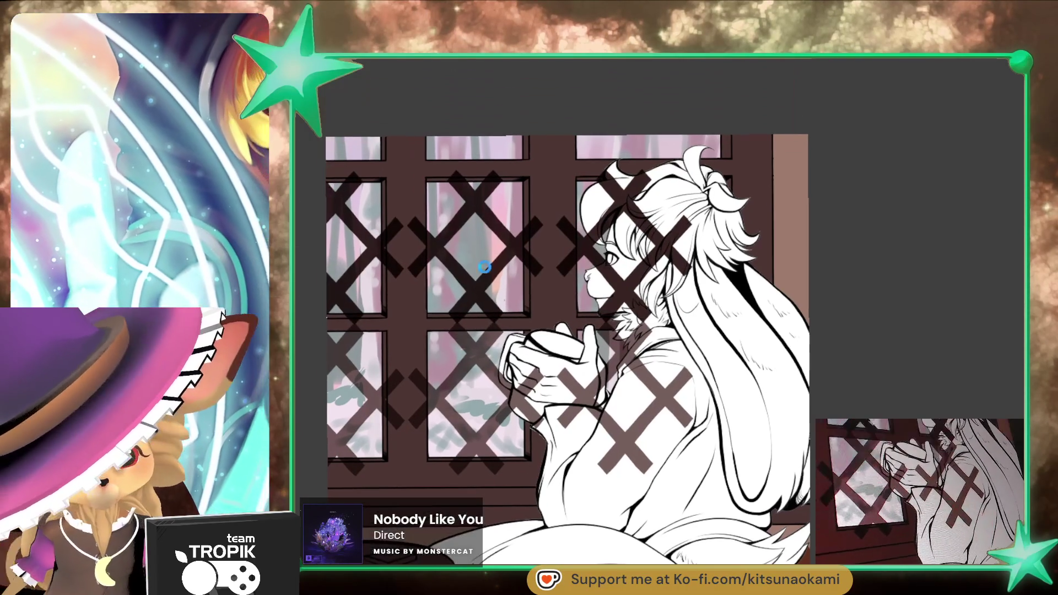
{"action": "left_click_drag", "start_coordinate": [579, 221], "coordinate": [580, 140]}
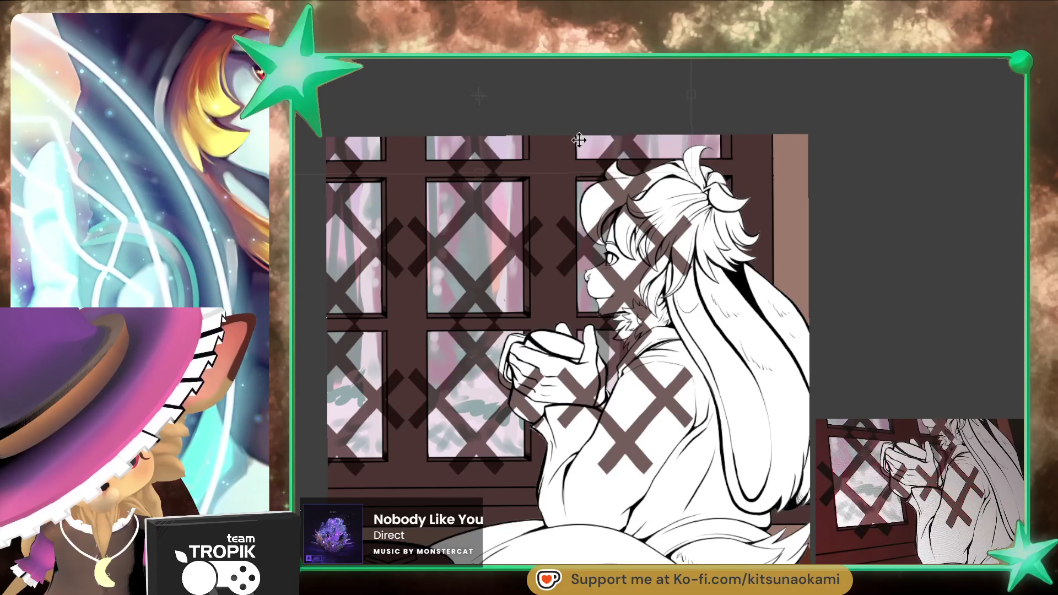
{"action": "key", "text": "ctrl+t"}
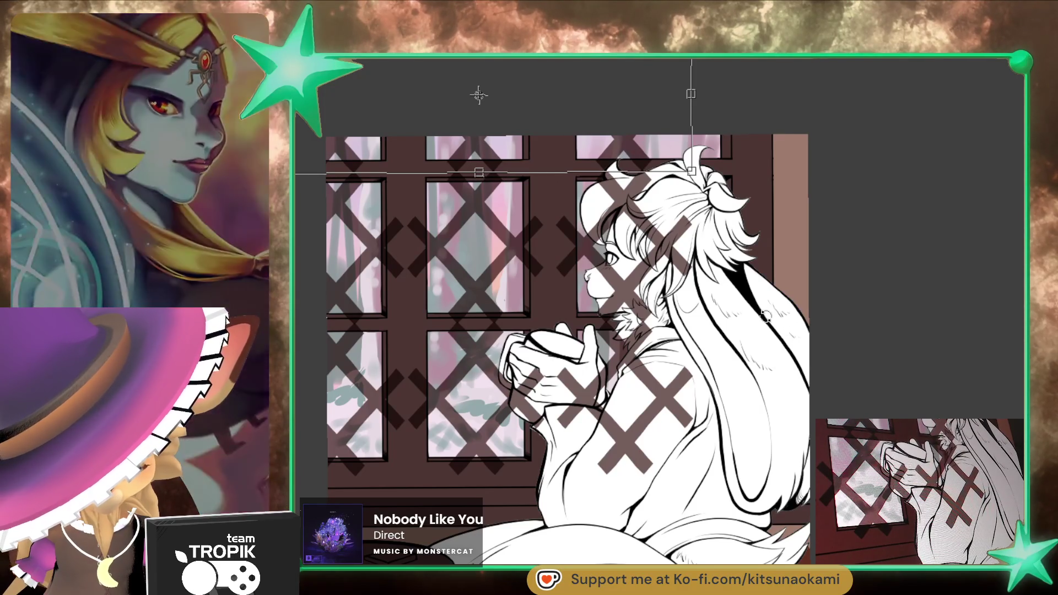
{"action": "key", "text": "Return"}
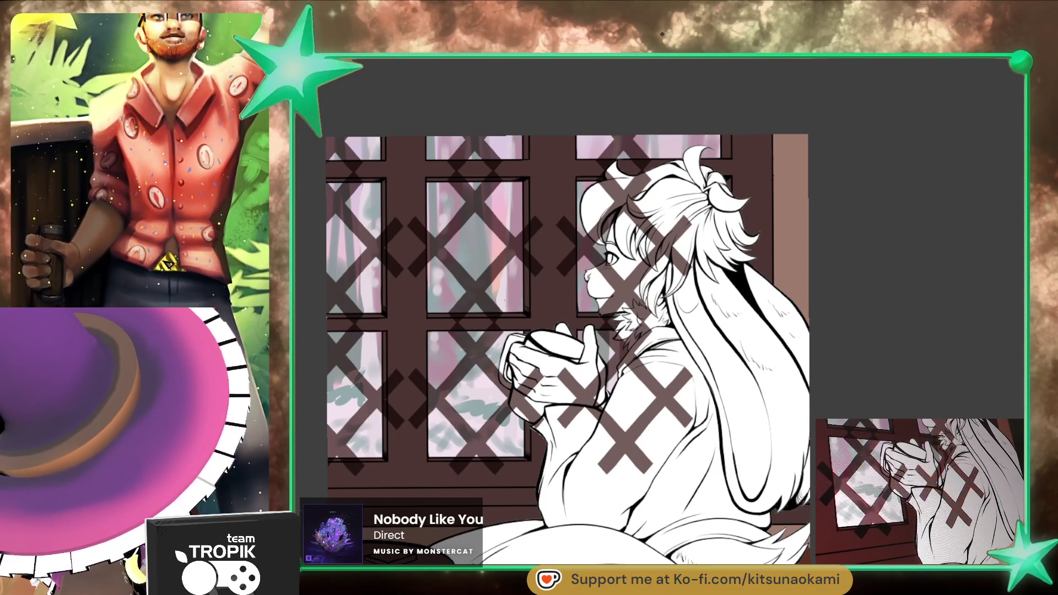
{"action": "key", "text": "Delete"}
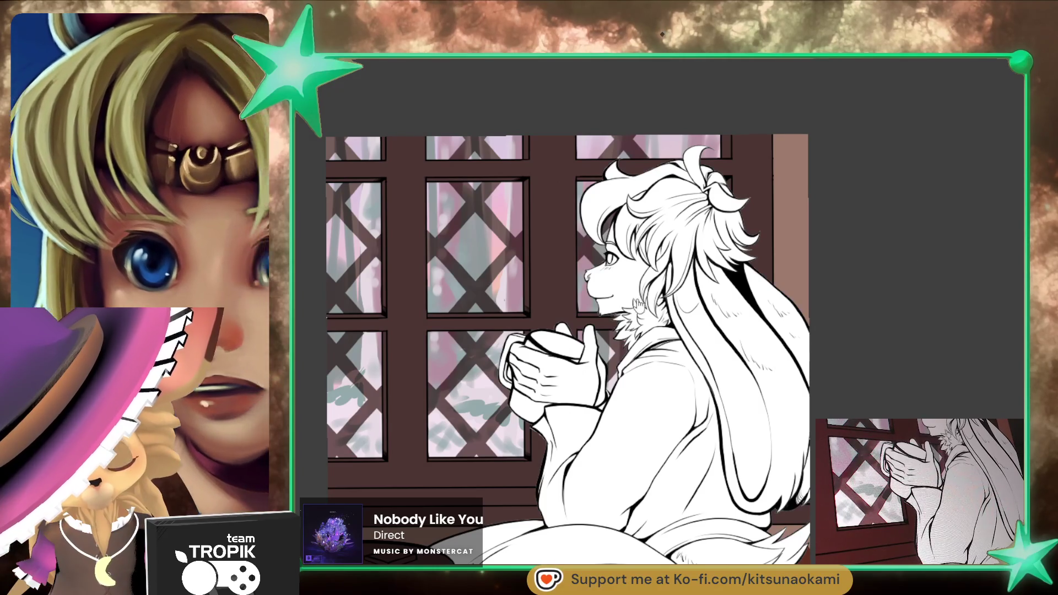
Step: Enlarge the brush and recolour the window frames a lighter, warmer brown
{"action": "scroll", "coordinate": [650, 290], "scroll_direction": "down", "scroll_amount": 5}
{"action": "scroll", "coordinate": [597, 425], "scroll_direction": "up", "scroll_amount": 5}
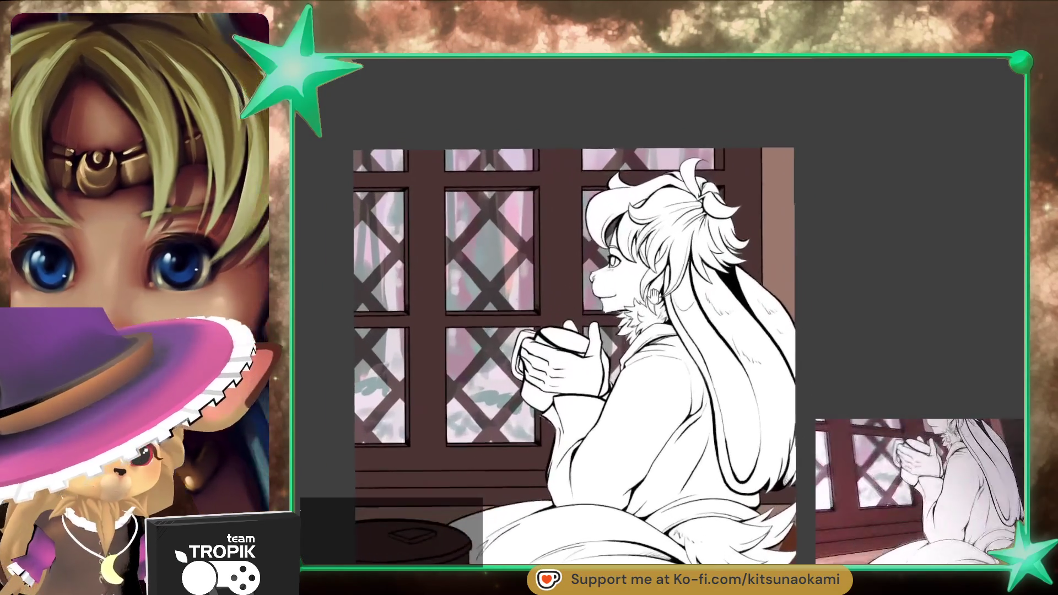
{"action": "scroll", "coordinate": [650, 297], "scroll_direction": "up", "scroll_amount": 2}
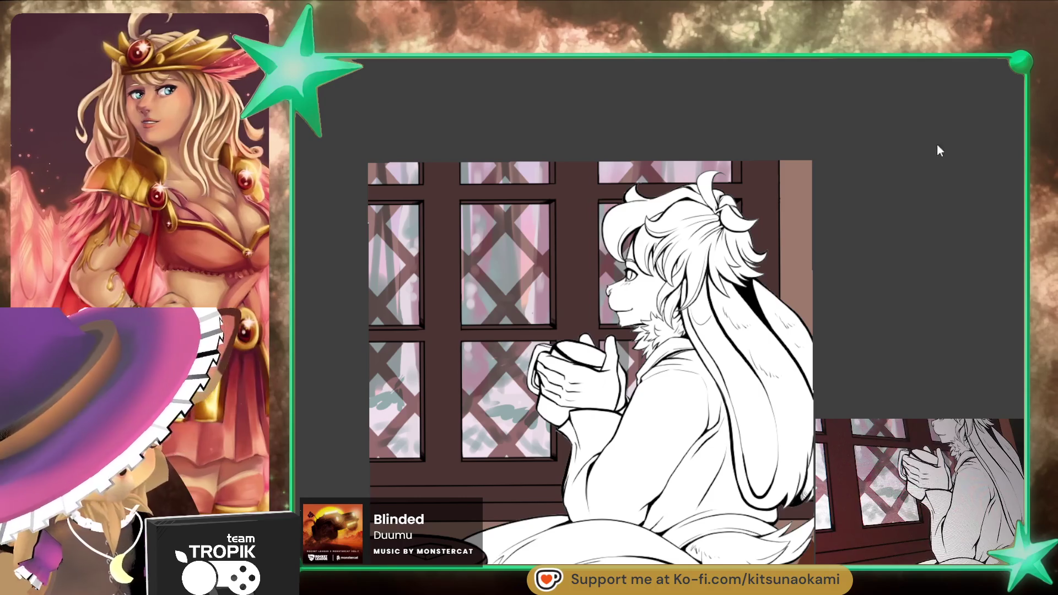
{"action": "key", "text": "bracketright"}
{"action": "key", "text": "bracketright"}
{"action": "key", "text": "bracketright"}
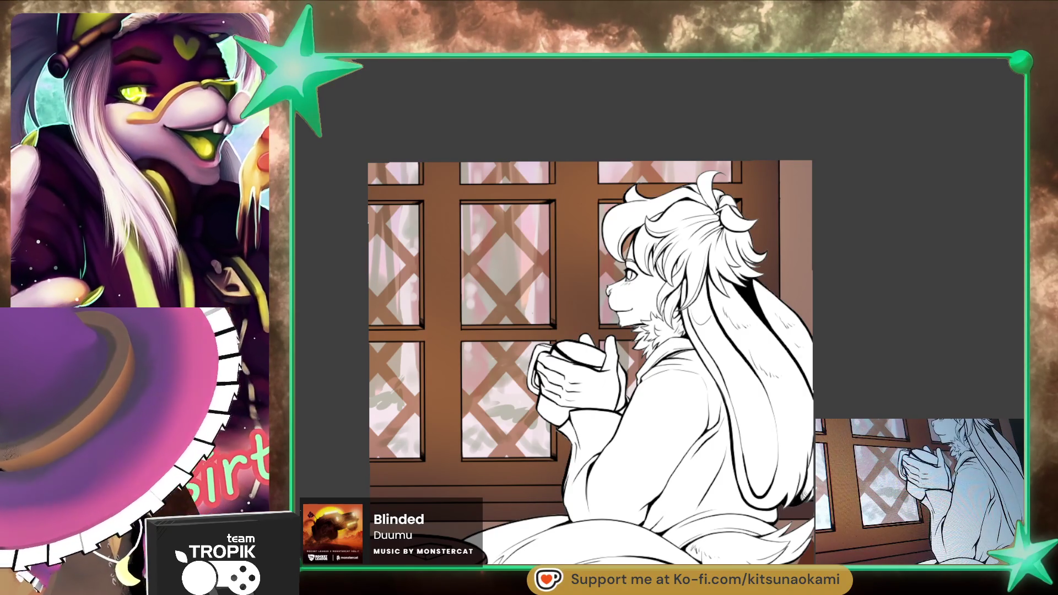
Step: Select and shrink the frame area, then shift the frames to a darker reddish brown
{"action": "key", "text": "ctrl+shift+d"}
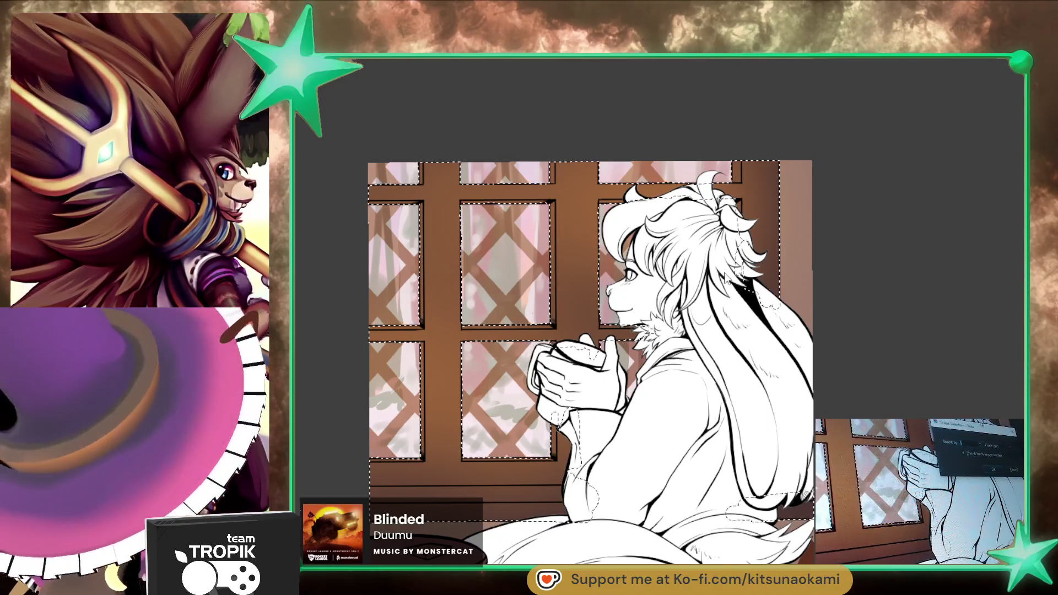
{"action": "key", "text": "Return"}
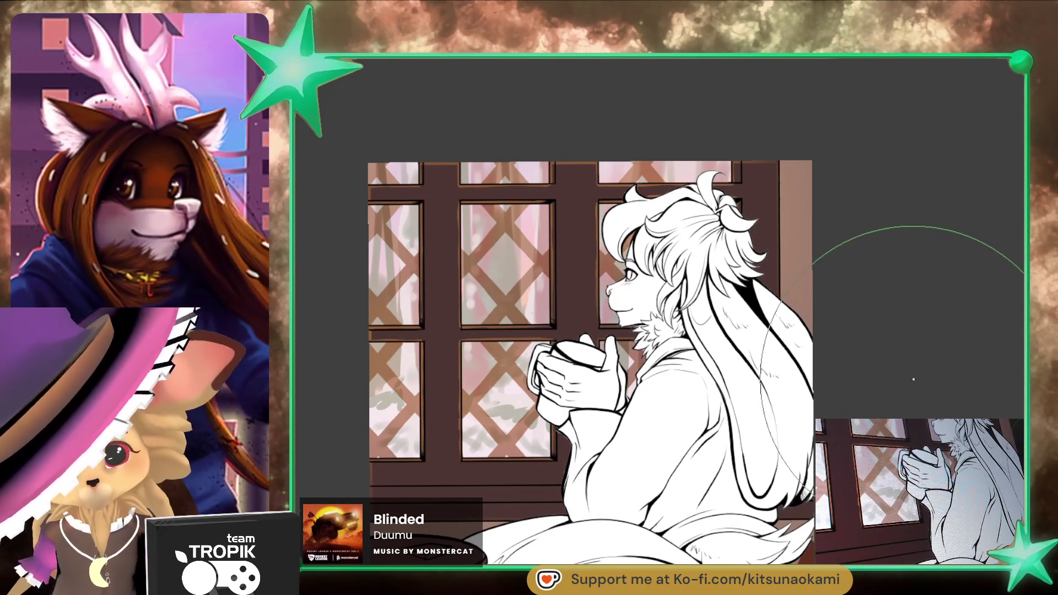
{"action": "key", "text": "ctrl+shift+i"}
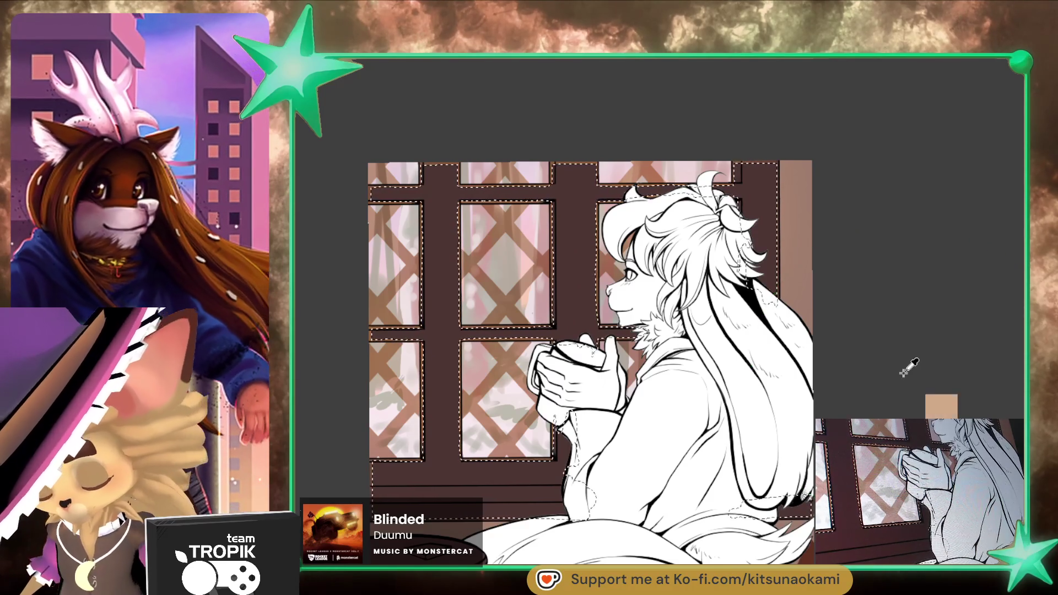
{"action": "key", "text": "ctrl+d"}
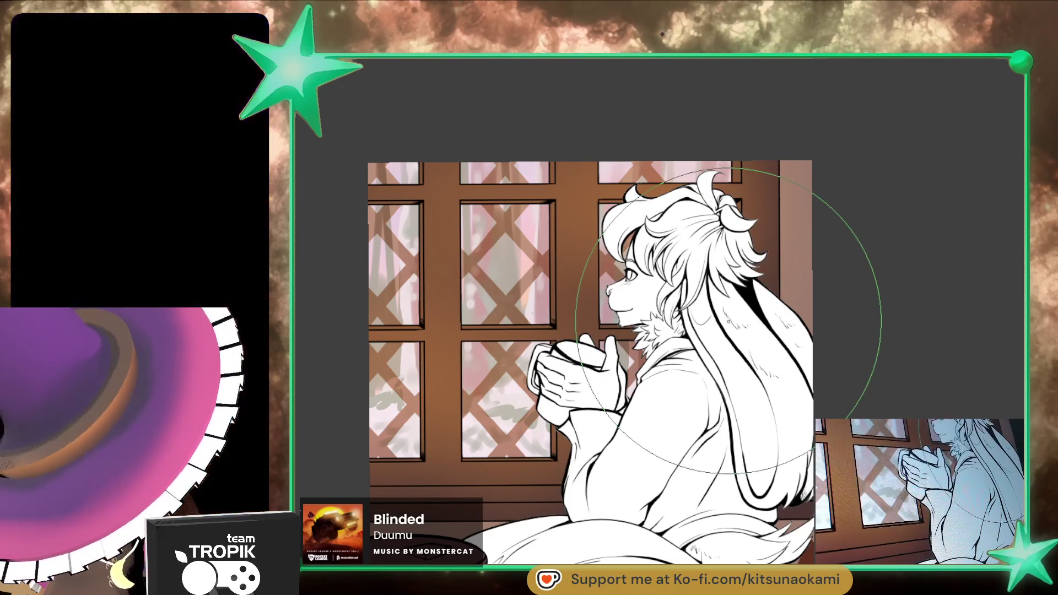
{"action": "key", "text": "ctrl+z"}
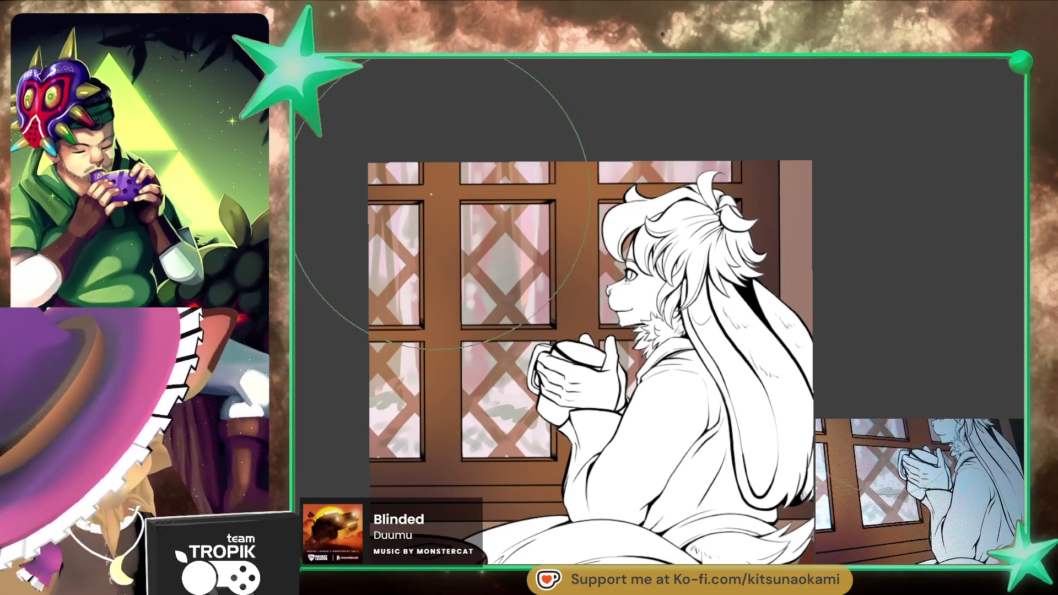
Step: Airbrush a warm orange glow over the window, brightest near the rabbit's head
{"action": "scroll", "coordinate": [474, 264], "scroll_direction": "down", "scroll_amount": 2}
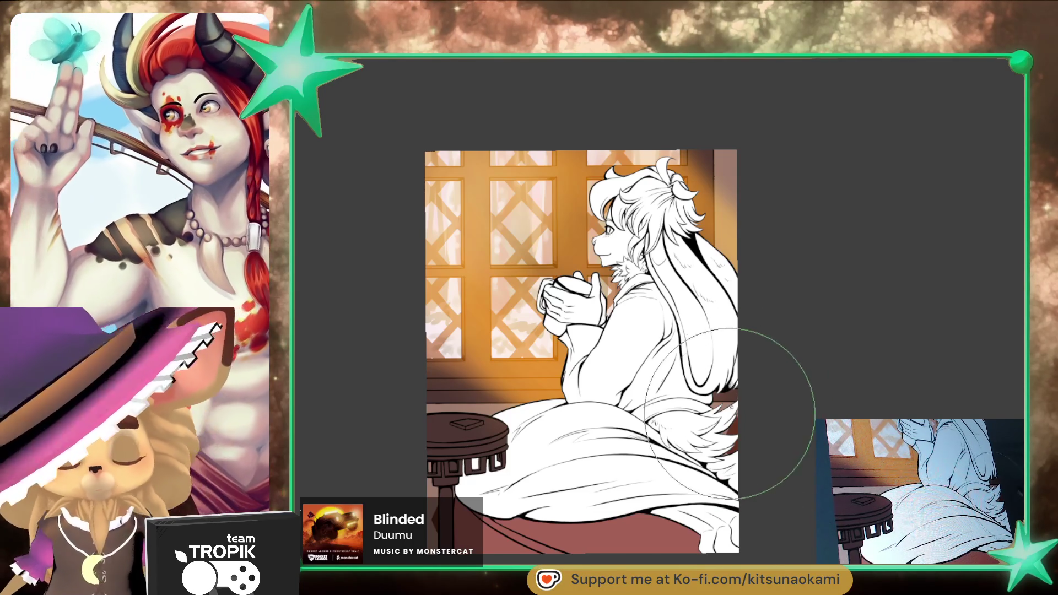
{"action": "mouse_move", "coordinate": [786, 491]}
{"action": "left_mouse_down"}
{"action": "mouse_move", "coordinate": [770, 444]}
{"action": "mouse_move", "coordinate": [784, 494]}
{"action": "mouse_move", "coordinate": [793, 491]}
{"action": "left_mouse_up"}
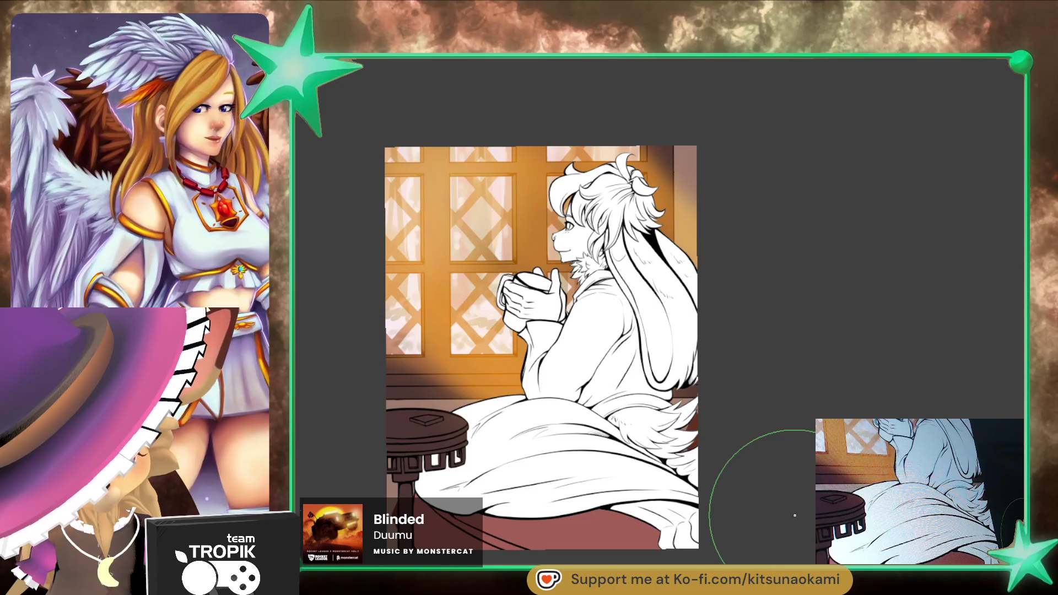
Step: Brush a soft pink blush onto the rabbit's cheek and zoom in on the face
{"action": "scroll", "coordinate": [819, 495], "scroll_direction": "up", "scroll_amount": 1}
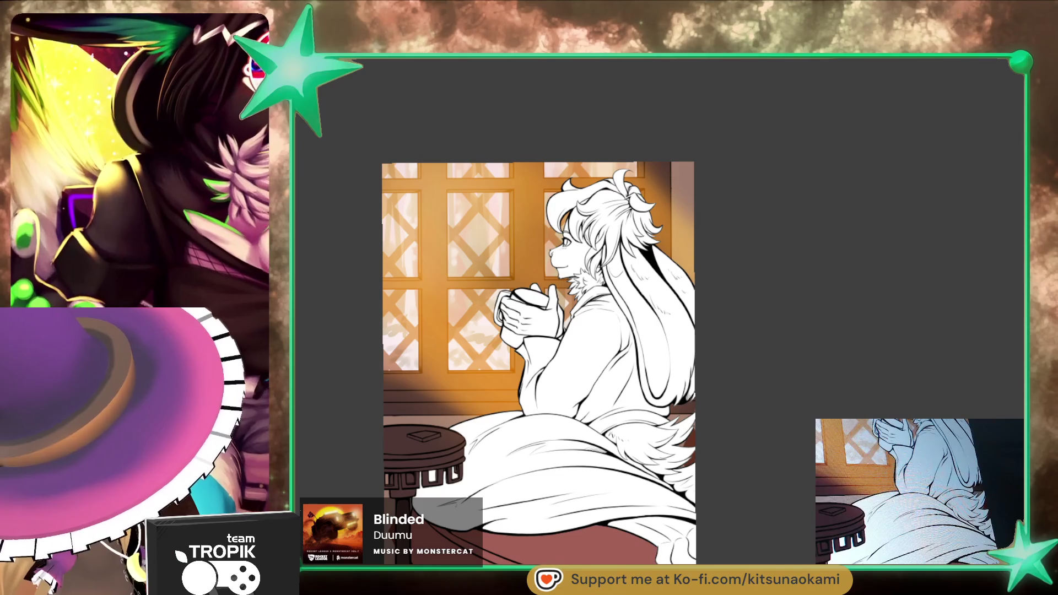
{"action": "mouse_move", "coordinate": [626, 315]}
{"action": "left_mouse_down"}
{"action": "mouse_move", "coordinate": [628, 338]}
{"action": "mouse_move", "coordinate": [650, 306]}
{"action": "left_mouse_up"}
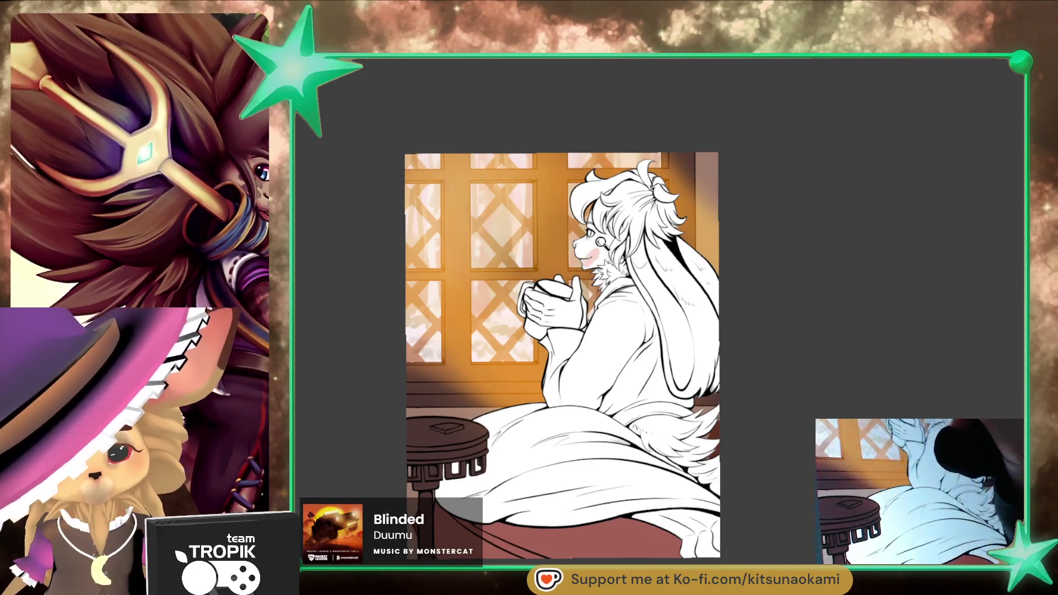
{"action": "scroll", "coordinate": [611, 253], "scroll_direction": "up", "scroll_amount": 5}
{"action": "scroll", "coordinate": [654, 199], "scroll_direction": "up", "scroll_amount": 2}
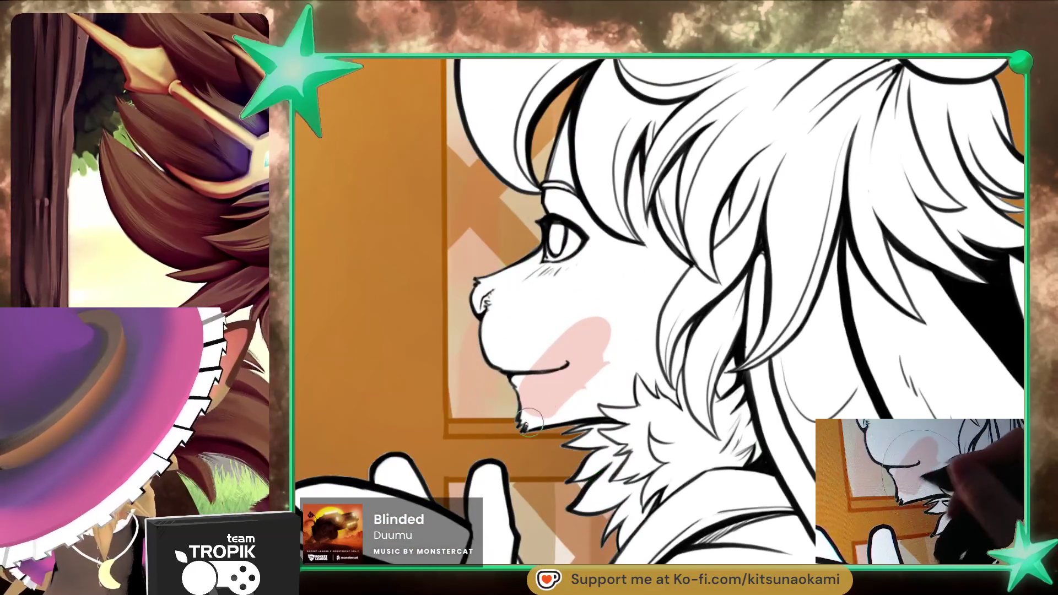
Step: Blush the chin and lower muzzle, then lower the line art's opacity to light grey
{"action": "left_click_drag", "start_coordinate": [522, 412], "coordinate": [584, 432]}
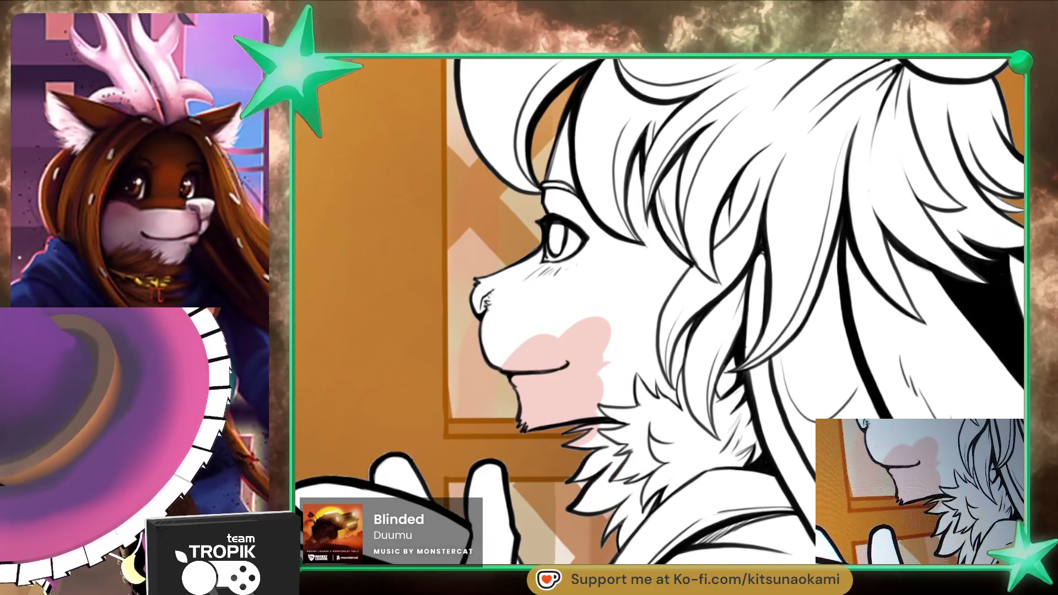
{"action": "left_click", "coordinate": [369, 248]}
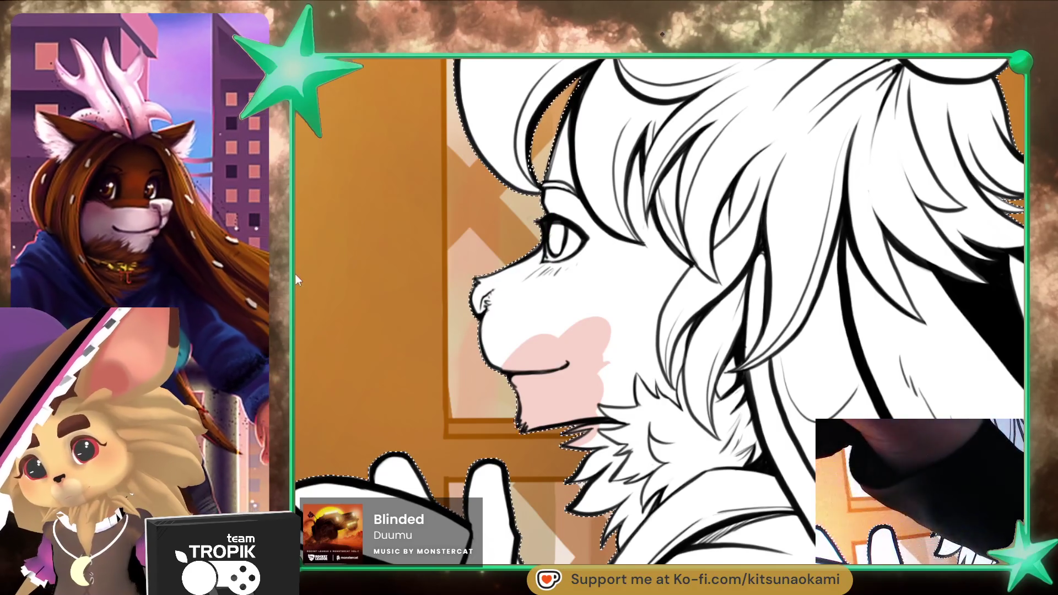
{"action": "key", "text": "Return"}
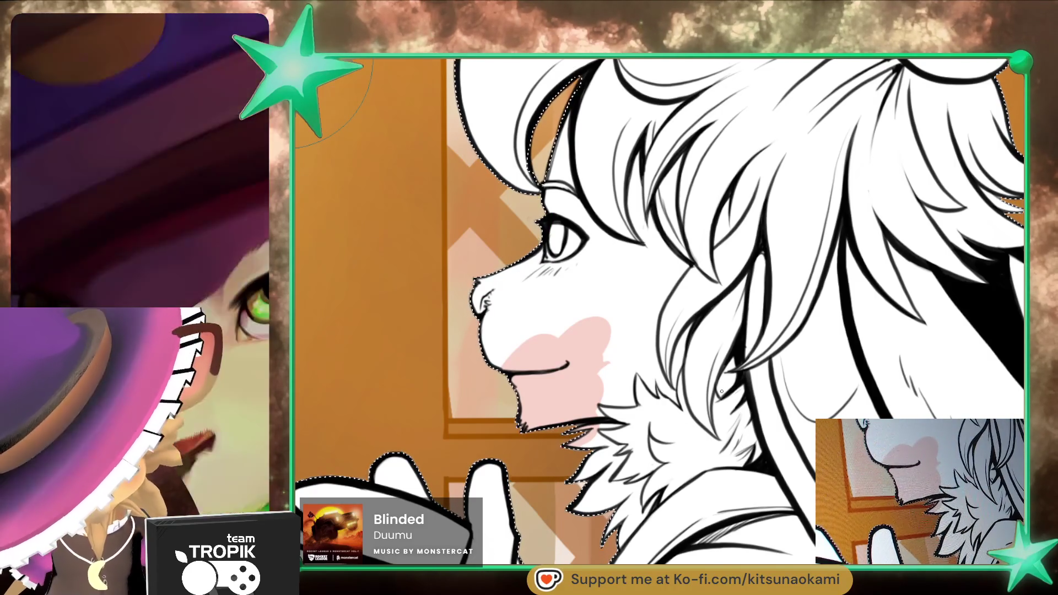
{"action": "key", "text": "ctrl+d"}
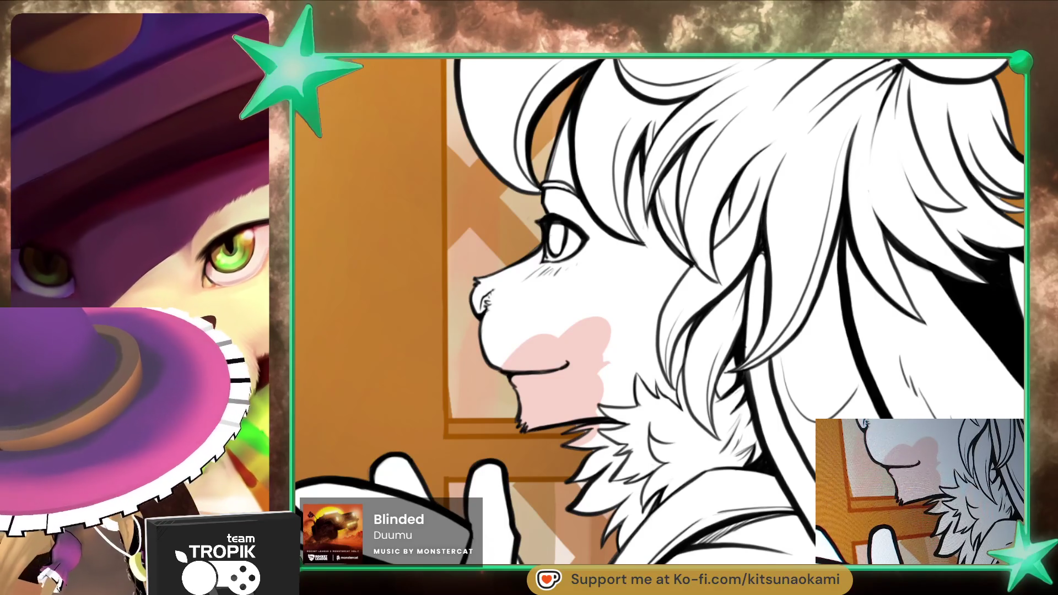
{"action": "key", "text": "ctrl+comma"}
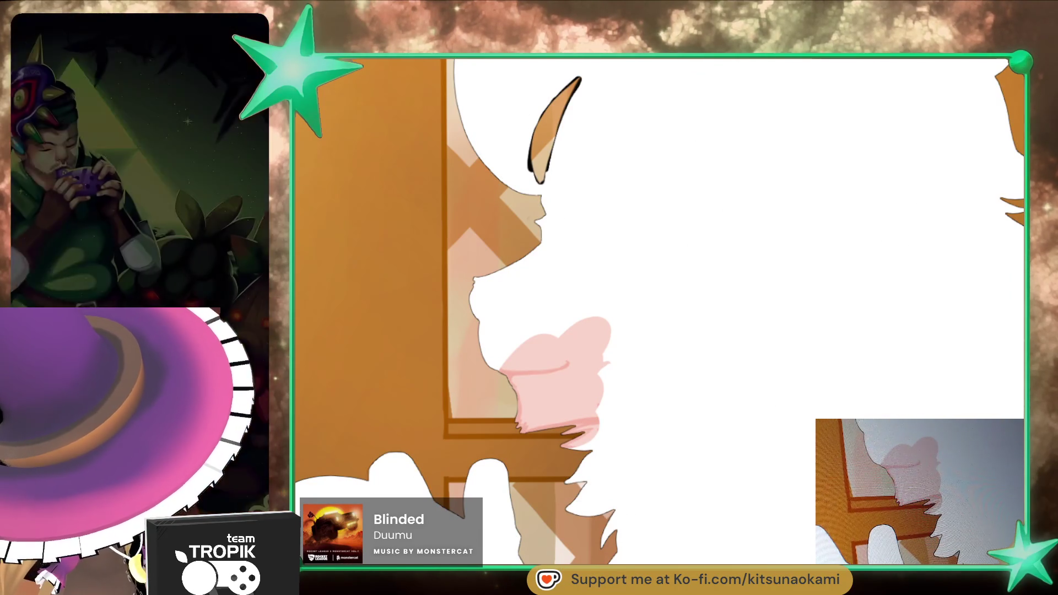
{"action": "key", "text": "ctrl+comma"}
{"action": "key", "text": "3"}
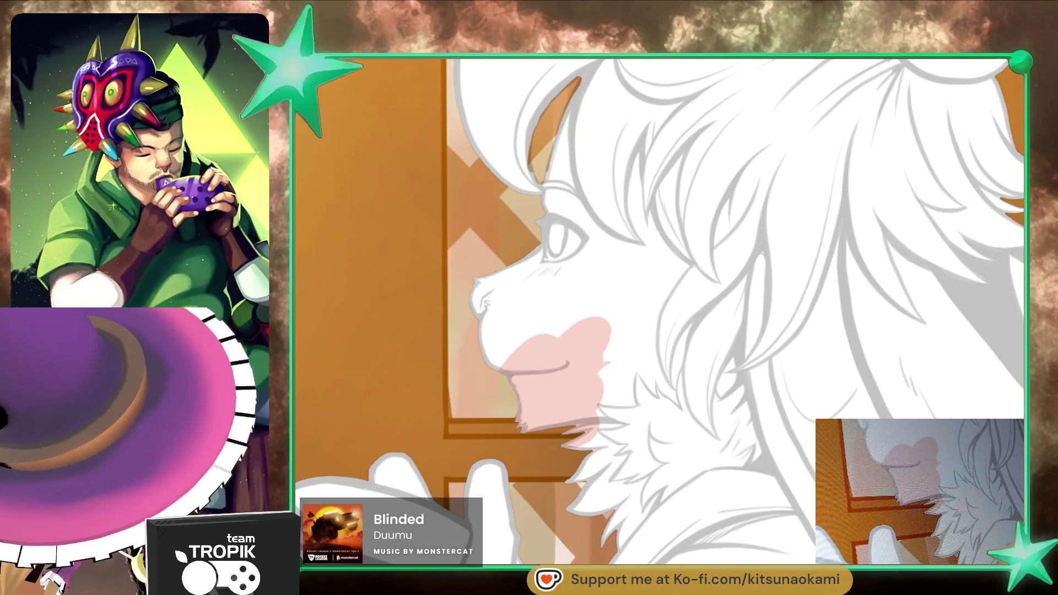
Step: Paint pale pink flat colour down the chin and over all the neck fur
{"action": "mouse_move", "coordinate": [612, 386]}
{"action": "left_mouse_down"}
{"action": "mouse_move", "coordinate": [575, 453]}
{"action": "mouse_move", "coordinate": [639, 513]}
{"action": "mouse_move", "coordinate": [710, 455]}
{"action": "left_mouse_up"}
{"action": "left_click_drag", "start_coordinate": [653, 498], "coordinate": [707, 461]}
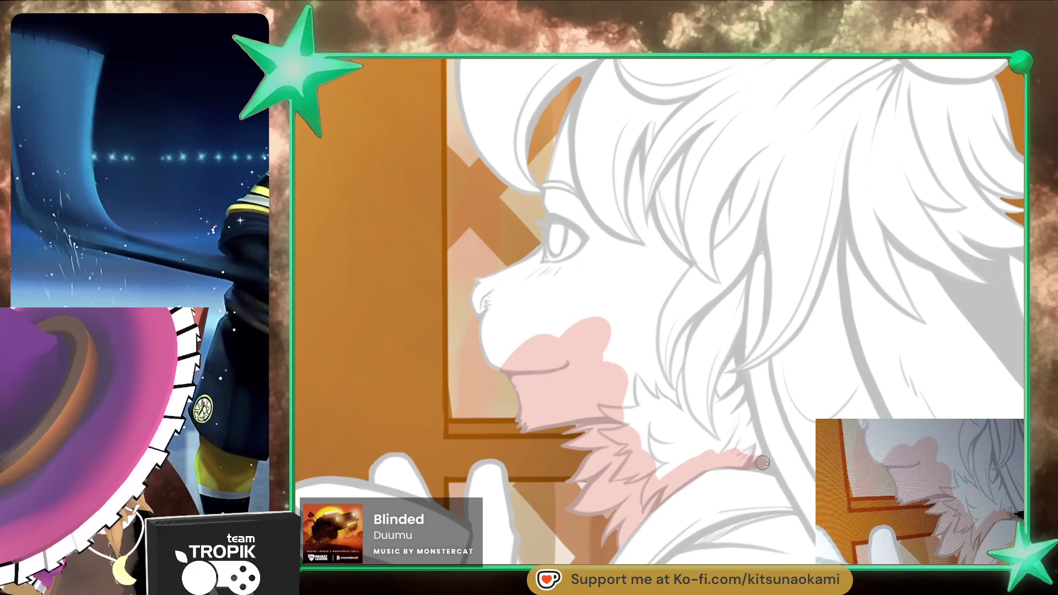
{"action": "mouse_move", "coordinate": [702, 466]}
{"action": "left_mouse_down"}
{"action": "mouse_move", "coordinate": [782, 441]}
{"action": "mouse_move", "coordinate": [727, 308]}
{"action": "mouse_move", "coordinate": [661, 385]}
{"action": "mouse_move", "coordinate": [626, 408]}
{"action": "mouse_move", "coordinate": [506, 264]}
{"action": "mouse_move", "coordinate": [474, 341]}
{"action": "mouse_move", "coordinate": [573, 93]}
{"action": "mouse_move", "coordinate": [650, 176]}
{"action": "mouse_move", "coordinate": [595, 110]}
{"action": "mouse_move", "coordinate": [702, 281]}
{"action": "left_mouse_up"}
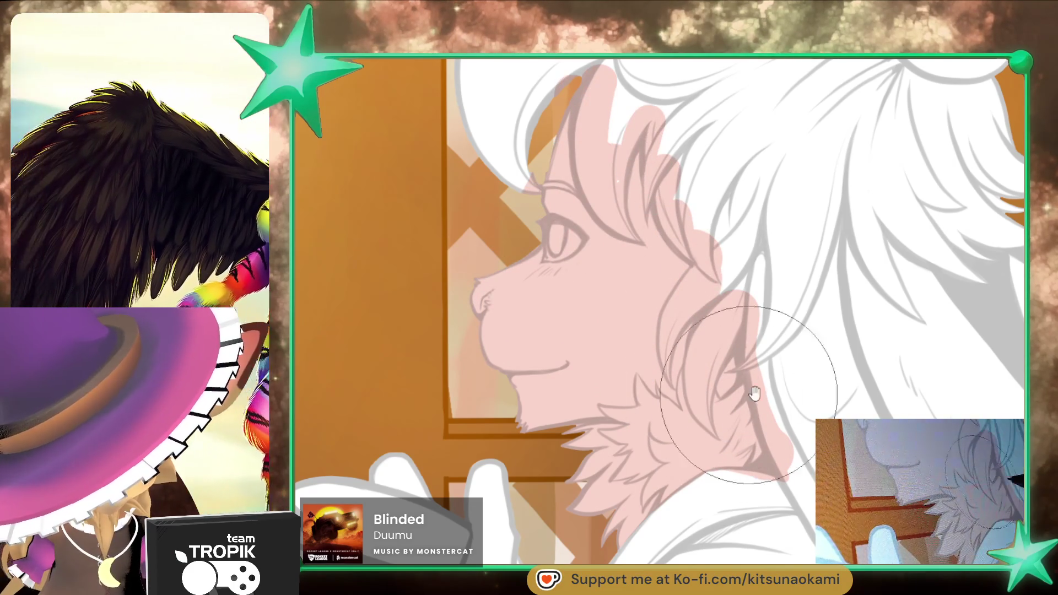
{"action": "scroll", "coordinate": [750, 395], "scroll_direction": "down", "scroll_amount": 3}
{"action": "left_click_drag", "start_coordinate": [607, 495], "coordinate": [581, 386]}
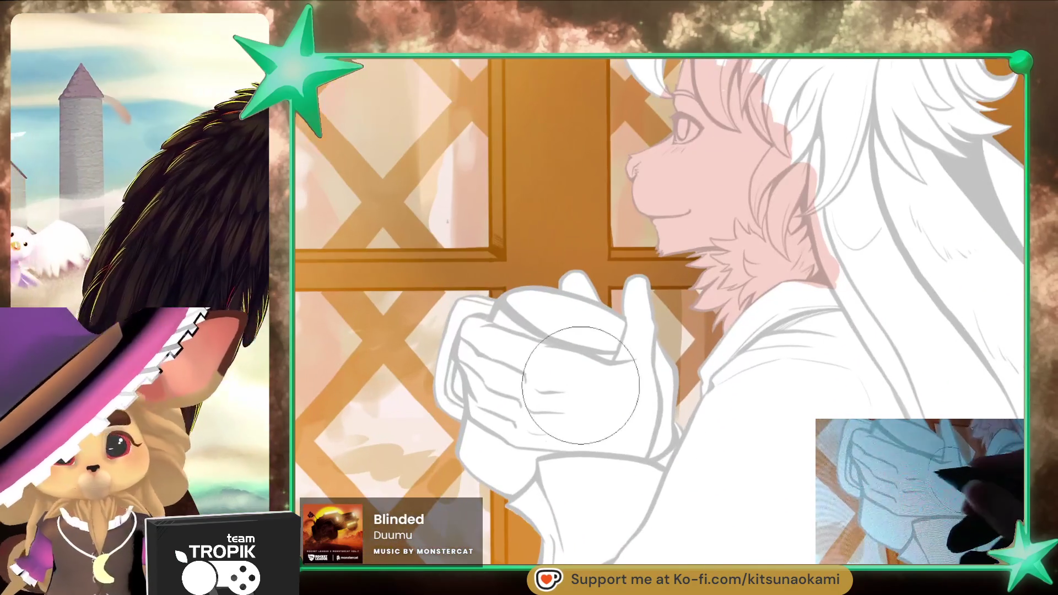
Step: Paint the rabbit's clasped hands pale pink, undoing a stray stroke between the fingers
{"action": "key", "text": "bracketleft"}
{"action": "key", "text": "bracketleft"}
{"action": "key", "text": "bracketleft"}
{"action": "mouse_move", "coordinate": [619, 435]}
{"action": "left_mouse_down"}
{"action": "mouse_move", "coordinate": [573, 440]}
{"action": "mouse_move", "coordinate": [603, 444]}
{"action": "mouse_move", "coordinate": [611, 402]}
{"action": "mouse_move", "coordinate": [647, 383]}
{"action": "mouse_move", "coordinate": [645, 309]}
{"action": "mouse_move", "coordinate": [634, 300]}
{"action": "mouse_move", "coordinate": [611, 364]}
{"action": "mouse_move", "coordinate": [632, 290]}
{"action": "mouse_move", "coordinate": [573, 342]}
{"action": "mouse_move", "coordinate": [479, 374]}
{"action": "mouse_move", "coordinate": [529, 388]}
{"action": "left_mouse_up"}
{"action": "key", "text": "bracketright"}
{"action": "key", "text": "bracketright"}
{"action": "key", "text": "bracketright"}
{"action": "scroll", "coordinate": [528, 389], "scroll_direction": "up", "scroll_amount": 5}
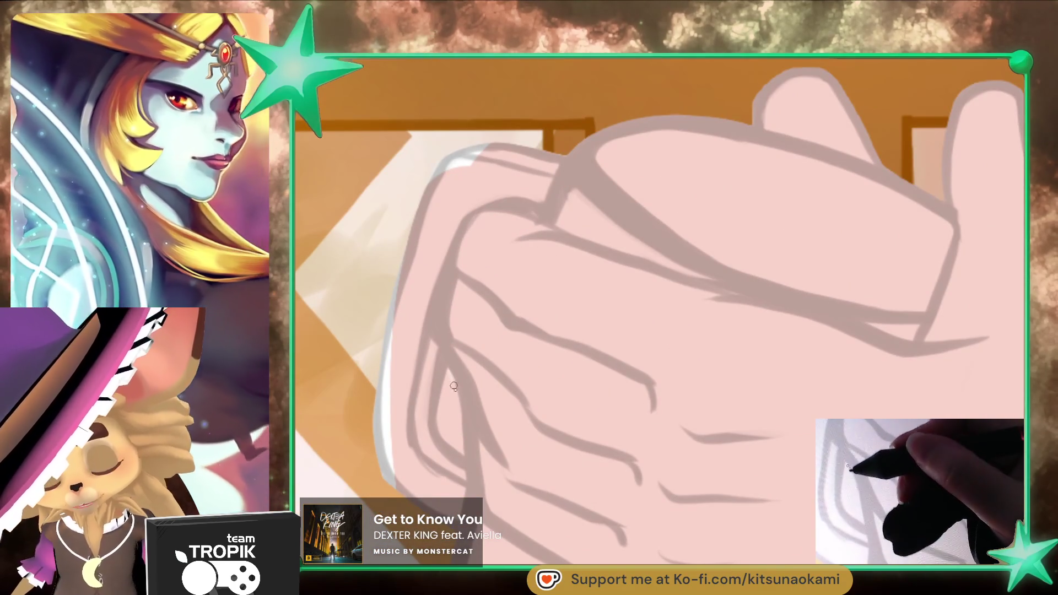
{"action": "mouse_move", "coordinate": [459, 433]}
{"action": "left_mouse_down"}
{"action": "mouse_move", "coordinate": [452, 444]}
{"action": "mouse_move", "coordinate": [443, 407]}
{"action": "left_mouse_up"}
{"action": "key", "text": "bracketright"}
{"action": "key", "text": "bracketright"}
{"action": "key", "text": "bracketright"}
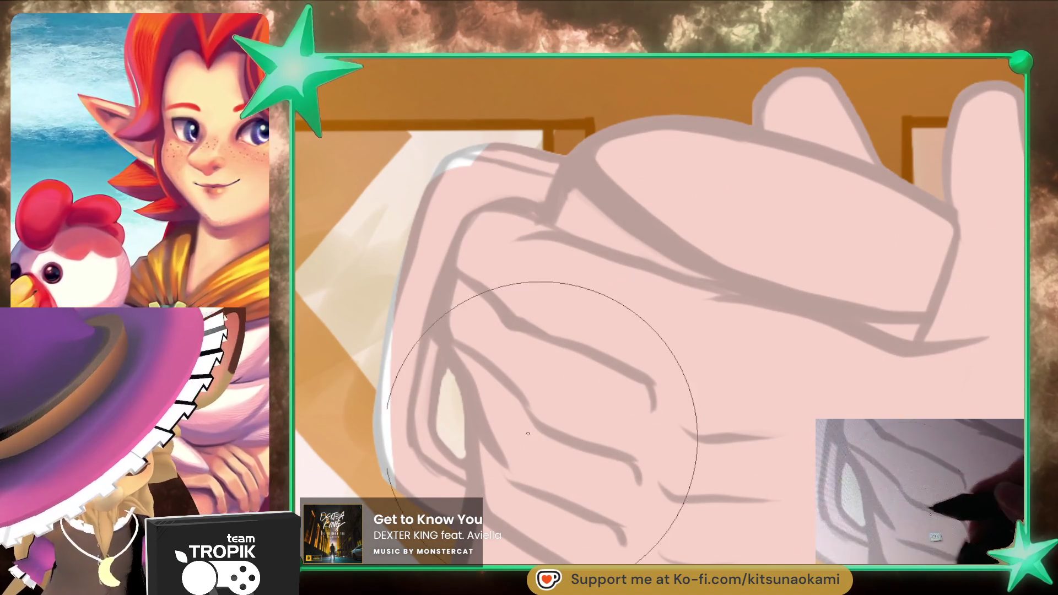
{"action": "key", "text": "ctrl+z"}
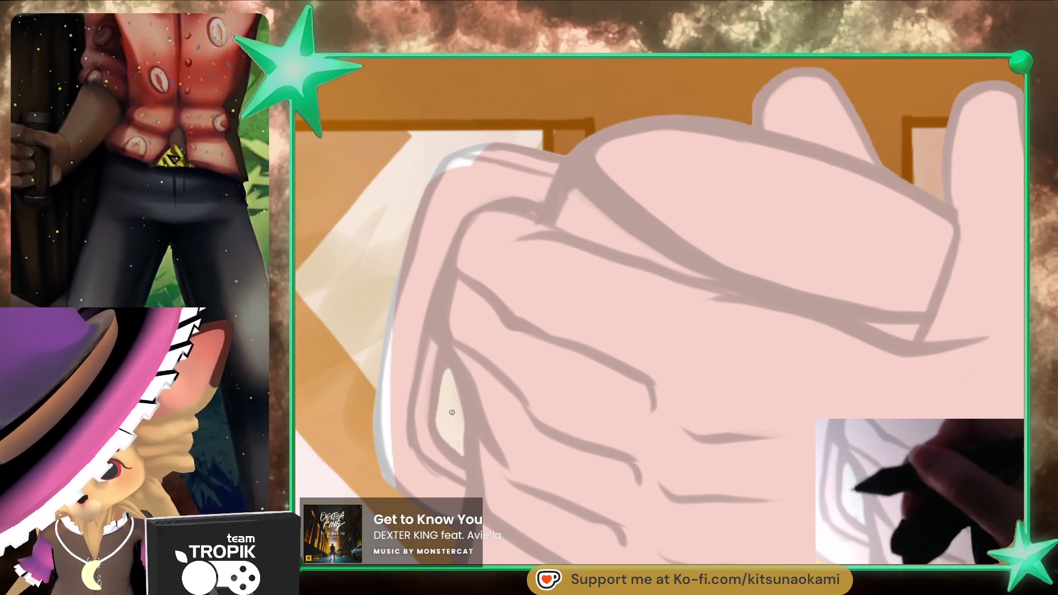
{"action": "scroll", "coordinate": [595, 383], "scroll_direction": "down", "scroll_amount": 5}
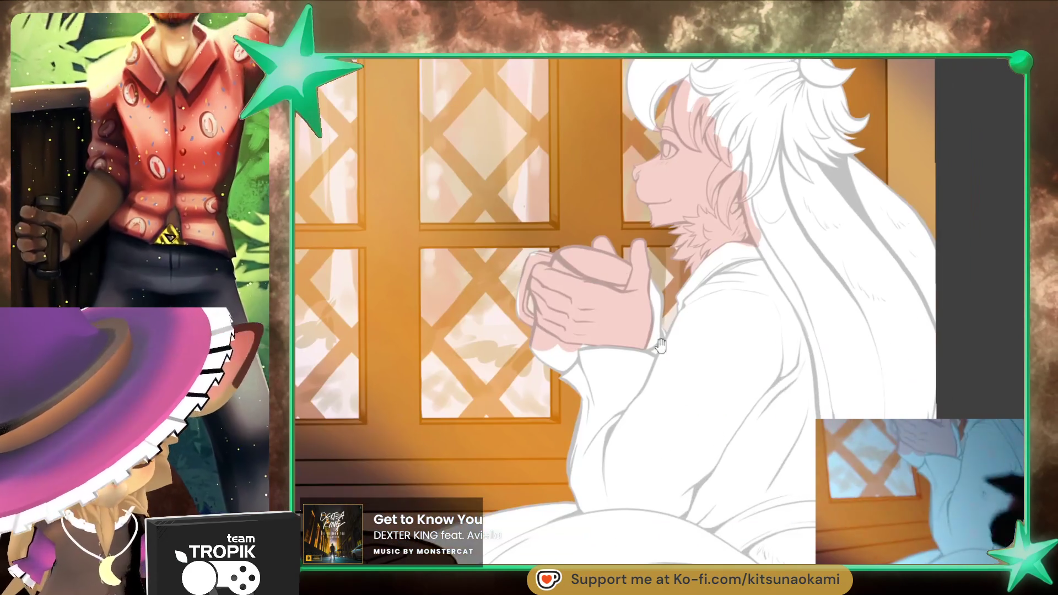
Step: Paint the rabbit's tail pale pink
{"action": "key", "text": "bracketright"}
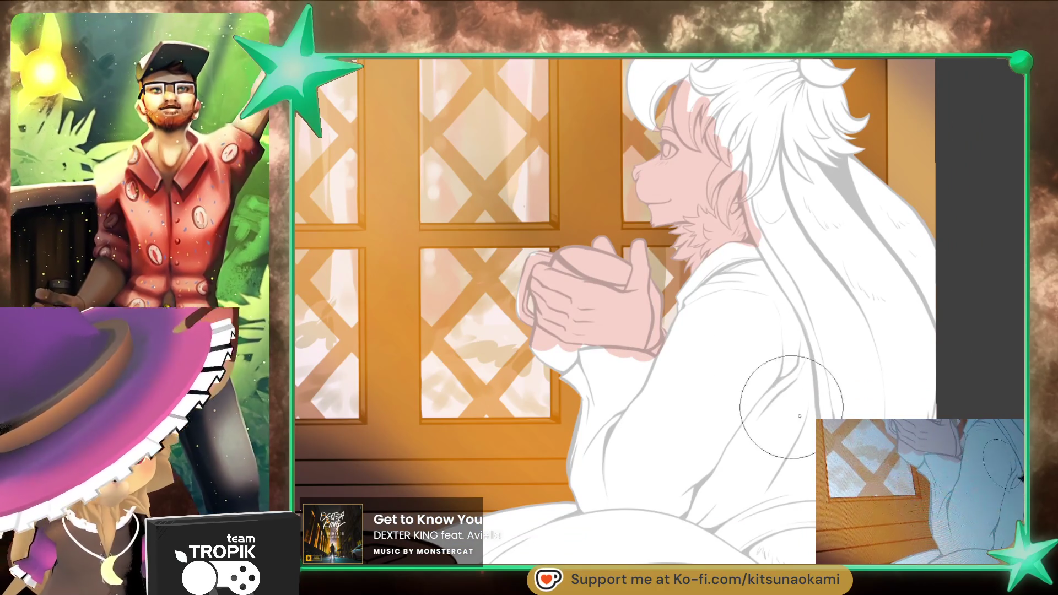
{"action": "scroll", "coordinate": [810, 396], "scroll_direction": "up", "scroll_amount": 5}
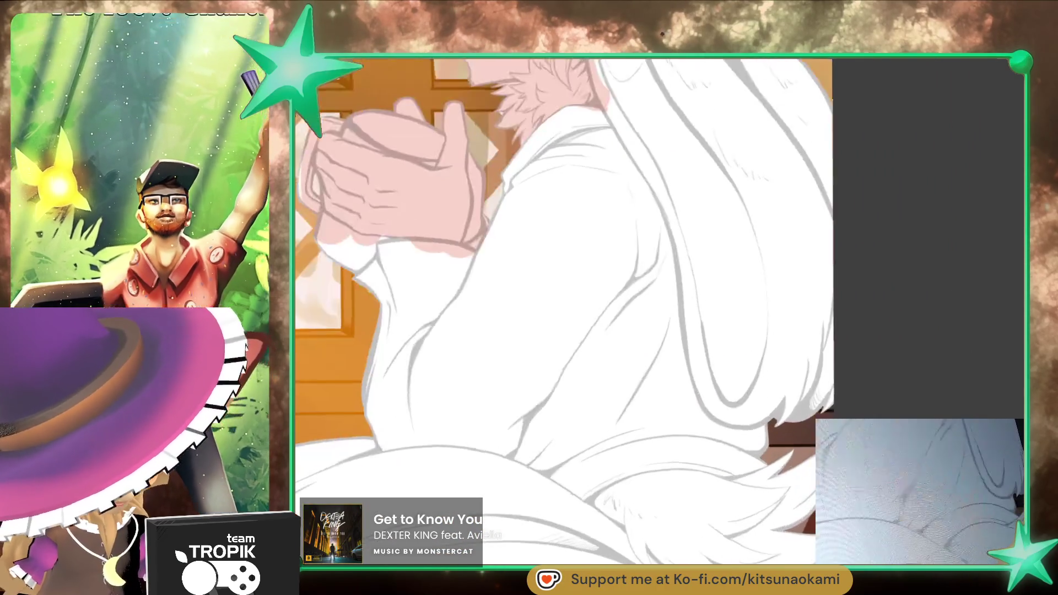
{"action": "mouse_move", "coordinate": [793, 457]}
{"action": "left_mouse_down"}
{"action": "mouse_move", "coordinate": [760, 469]}
{"action": "mouse_move", "coordinate": [633, 423]}
{"action": "mouse_move", "coordinate": [584, 419]}
{"action": "mouse_move", "coordinate": [794, 507]}
{"action": "mouse_move", "coordinate": [693, 402]}
{"action": "mouse_move", "coordinate": [768, 374]}
{"action": "left_mouse_up"}
Step: Paint a dark red band along the bottom of the blanket
{"action": "key", "text": "ctrl+0"}
{"action": "scroll", "coordinate": [879, 288], "scroll_direction": "up", "scroll_amount": 2}
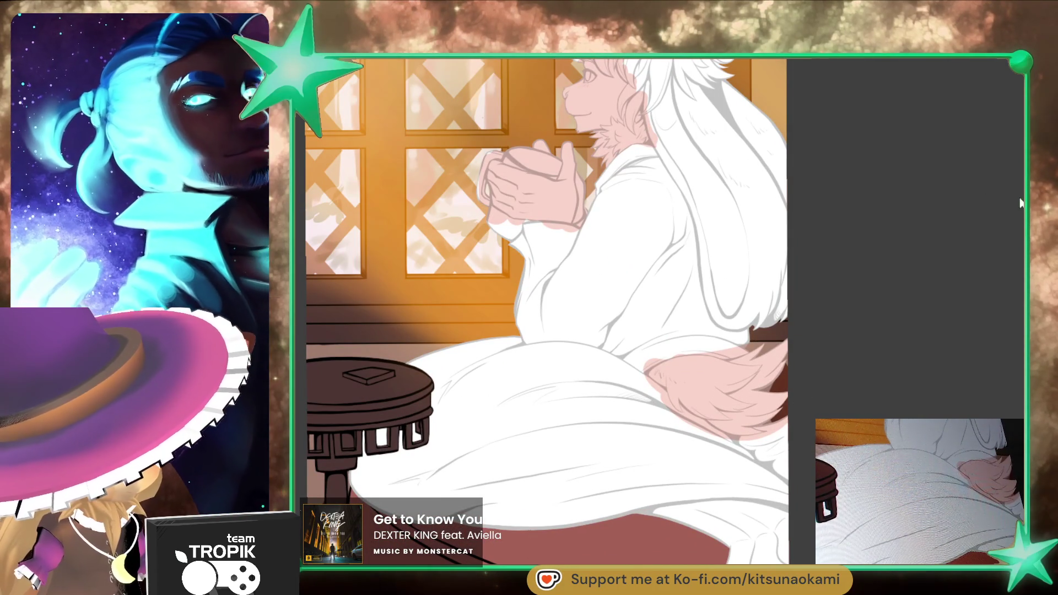
{"action": "mouse_move", "coordinate": [786, 484]}
{"action": "left_mouse_down"}
{"action": "mouse_move", "coordinate": [603, 502]}
{"action": "mouse_move", "coordinate": [579, 515]}
{"action": "left_mouse_up"}
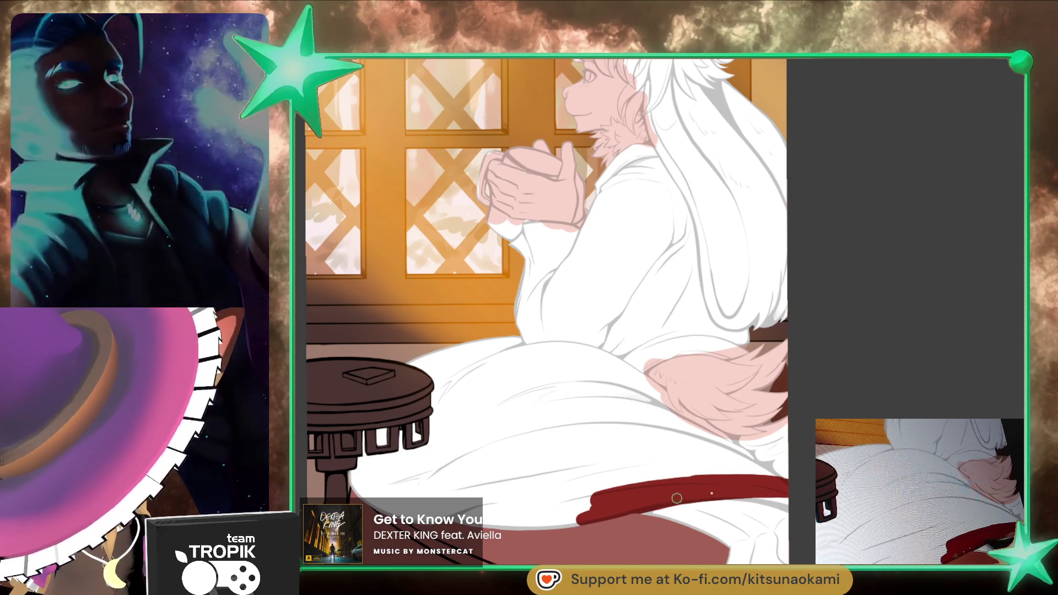
Step: Extend the dark red blanket around the tail's fur edge, filling the white gaps
{"action": "mouse_move", "coordinate": [729, 486]}
{"action": "left_mouse_down"}
{"action": "mouse_move", "coordinate": [760, 456]}
{"action": "mouse_move", "coordinate": [751, 441]}
{"action": "left_mouse_up"}
{"action": "scroll", "coordinate": [772, 424], "scroll_direction": "up", "scroll_amount": 5}
{"action": "key", "text": "bracketleft"}
{"action": "key", "text": "bracketleft"}
{"action": "key", "text": "bracketleft"}
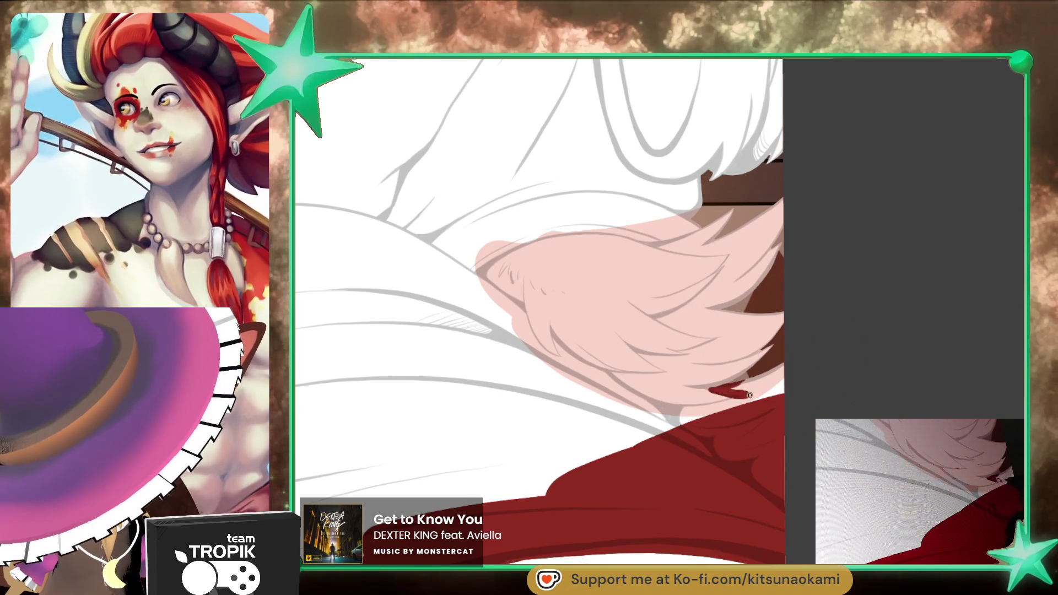
{"action": "left_click_drag", "start_coordinate": [749, 394], "coordinate": [781, 375]}
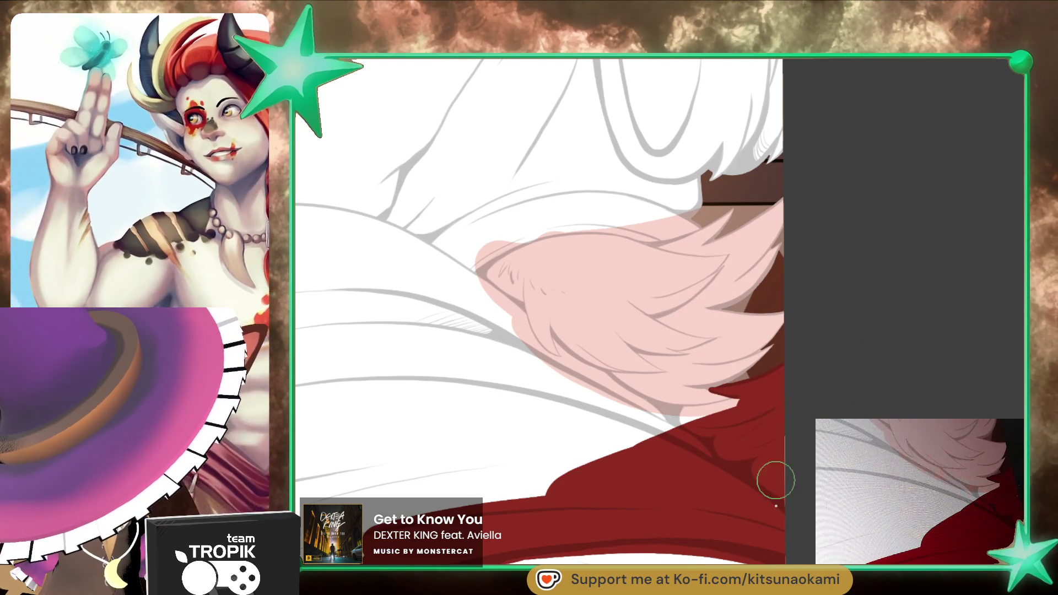
{"action": "scroll", "coordinate": [774, 524], "scroll_direction": "up", "scroll_amount": 6}
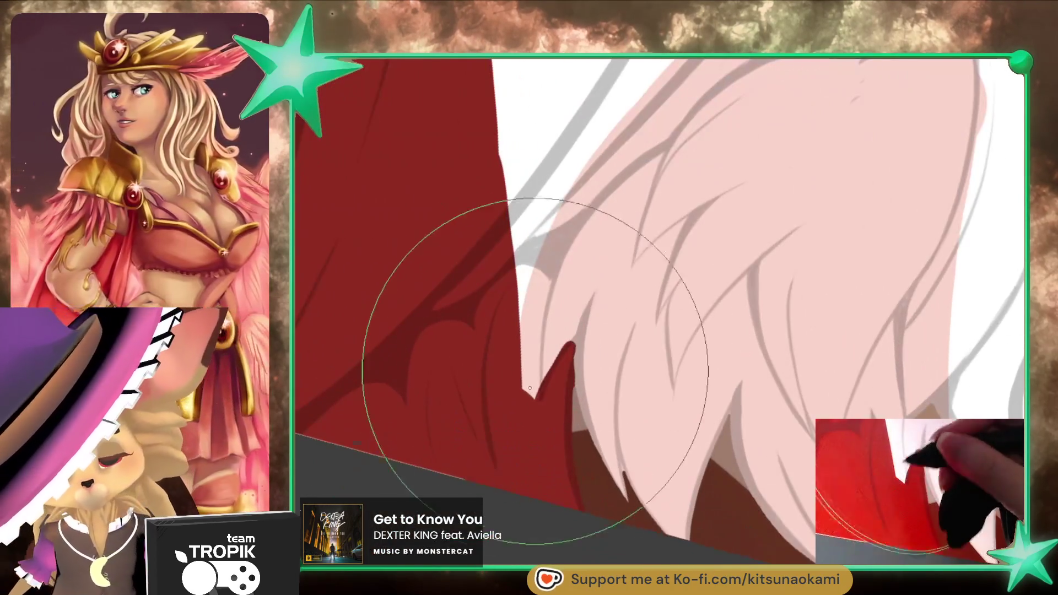
{"action": "key", "text": "bracketleft"}
{"action": "key", "text": "bracketleft"}
{"action": "key", "text": "bracketleft"}
{"action": "left_click_drag", "start_coordinate": [562, 397], "coordinate": [556, 211]}
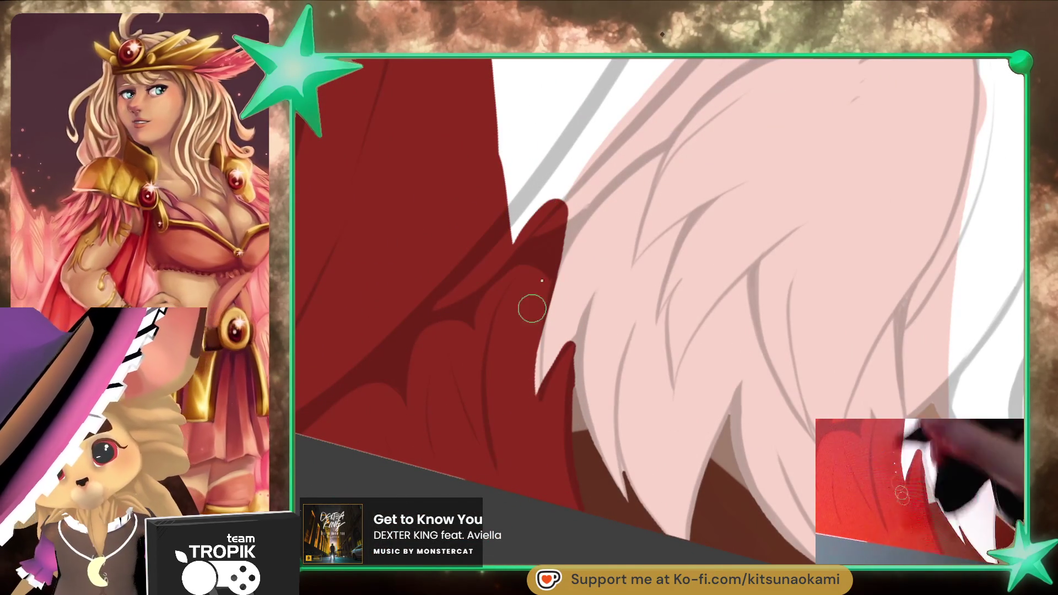
{"action": "scroll", "coordinate": [533, 305], "scroll_direction": "down", "scroll_amount": 3}
{"action": "left_click_drag", "start_coordinate": [435, 446], "coordinate": [661, 189]}
{"action": "mouse_move", "coordinate": [482, 441]}
{"action": "left_mouse_down"}
{"action": "mouse_move", "coordinate": [564, 344]}
{"action": "mouse_move", "coordinate": [511, 410]}
{"action": "mouse_move", "coordinate": [592, 334]}
{"action": "left_mouse_up"}
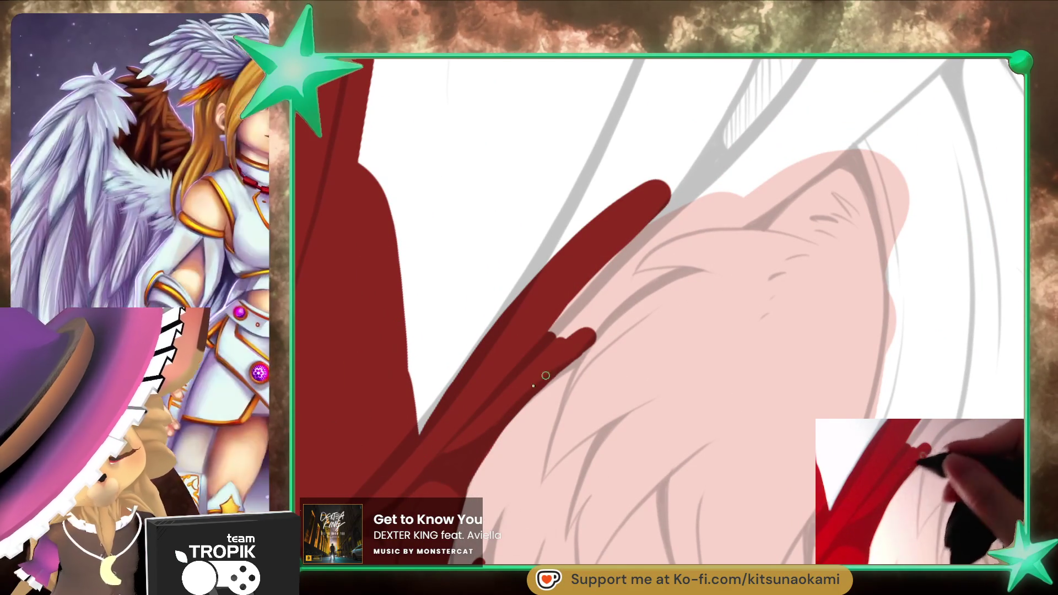
{"action": "mouse_move", "coordinate": [685, 270]}
{"action": "left_mouse_down"}
{"action": "mouse_move", "coordinate": [614, 282]}
{"action": "mouse_move", "coordinate": [766, 208]}
{"action": "mouse_move", "coordinate": [824, 151]}
{"action": "mouse_move", "coordinate": [524, 359]}
{"action": "mouse_move", "coordinate": [634, 297]}
{"action": "left_mouse_up"}
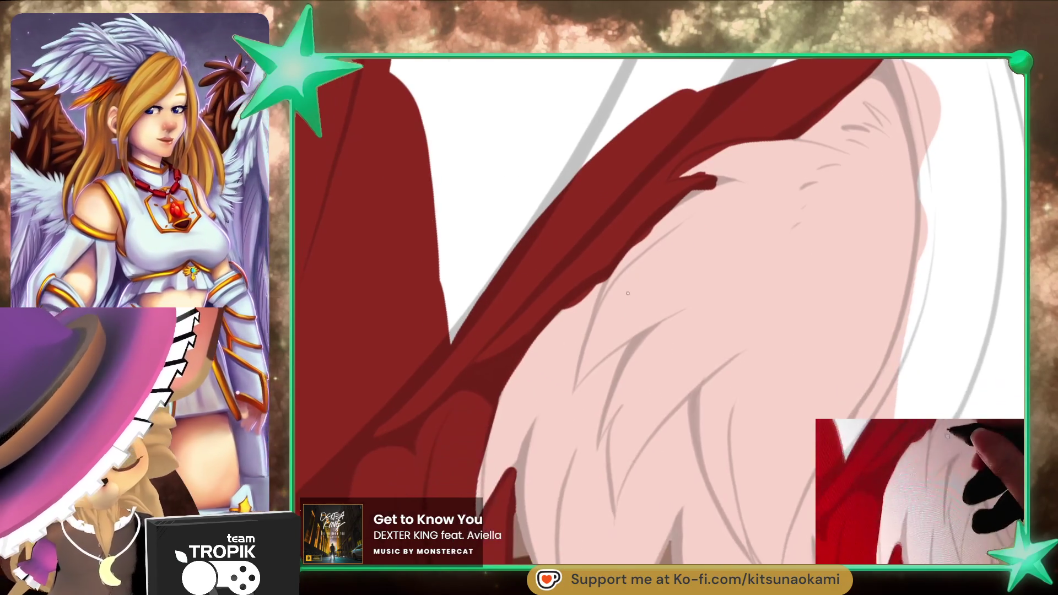
Step: Cover the red edge by the tail with pink and shape it into sharp spikes
{"action": "mouse_move", "coordinate": [672, 237]}
{"action": "left_mouse_down"}
{"action": "mouse_move", "coordinate": [642, 235]}
{"action": "mouse_move", "coordinate": [613, 307]}
{"action": "mouse_move", "coordinate": [631, 267]}
{"action": "left_mouse_up"}
{"action": "left_click_drag", "start_coordinate": [529, 420], "coordinate": [536, 391]}
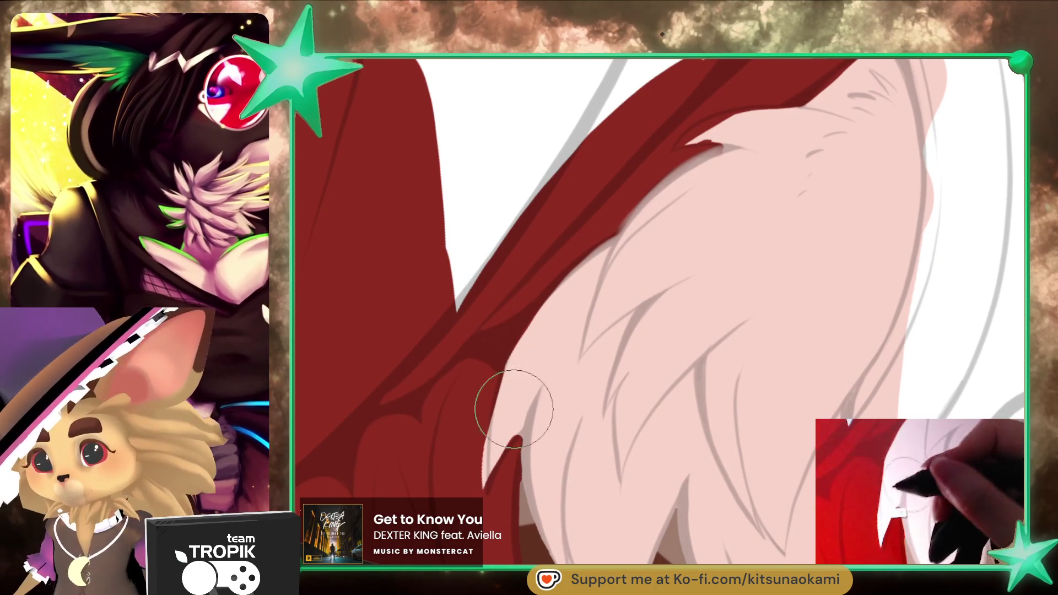
{"action": "key", "text": "bracketleft"}
{"action": "key", "text": "bracketleft"}
{"action": "key", "text": "bracketleft"}
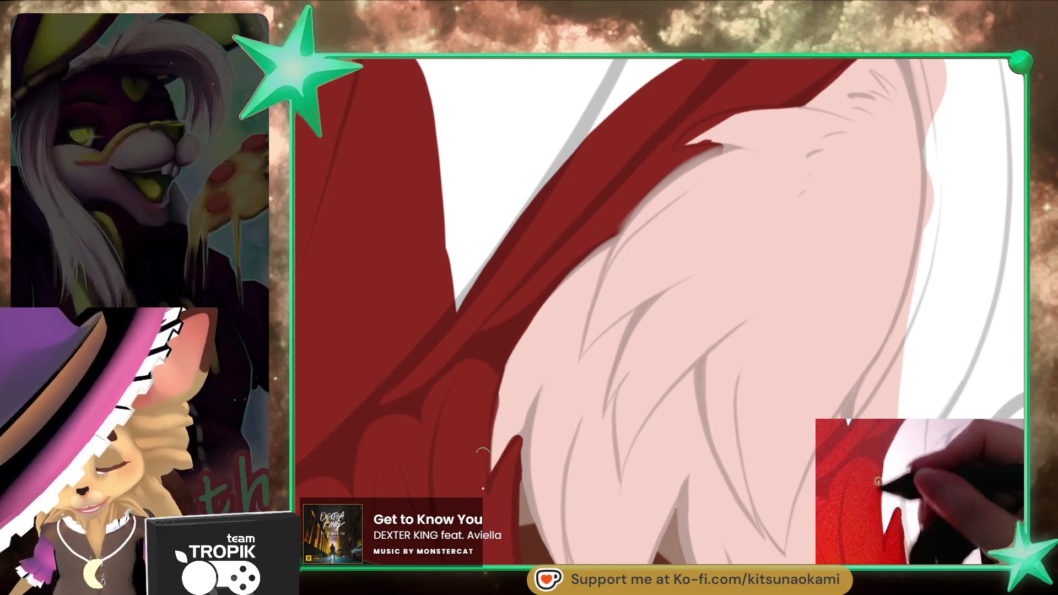
{"action": "key", "text": "bracketright"}
{"action": "key", "text": "bracketright"}
{"action": "key", "text": "bracketright"}
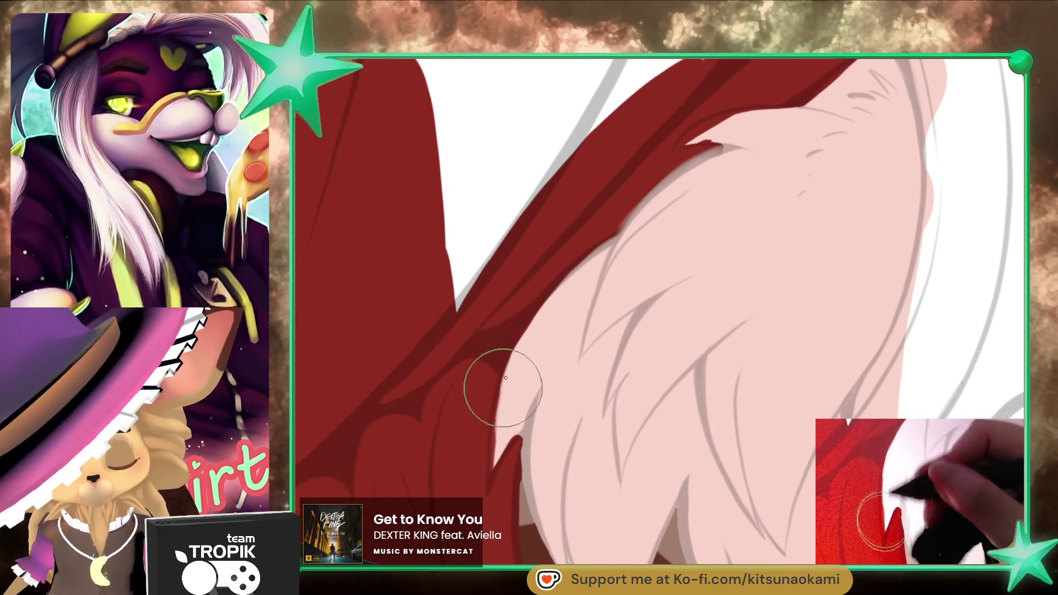
{"action": "key", "text": "bracketleft"}
{"action": "key", "text": "bracketleft"}
{"action": "left_click_drag", "start_coordinate": [511, 458], "coordinate": [490, 478]}
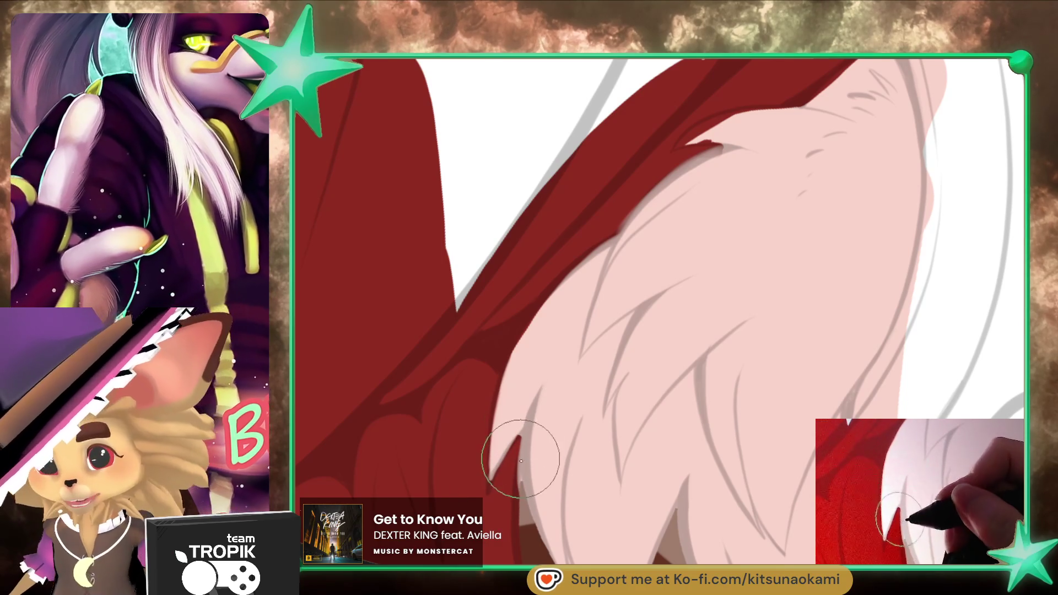
{"action": "mouse_move", "coordinate": [622, 379]}
{"action": "left_mouse_down"}
{"action": "mouse_move", "coordinate": [616, 386]}
{"action": "mouse_move", "coordinate": [854, 413]}
{"action": "mouse_move", "coordinate": [909, 358]}
{"action": "mouse_move", "coordinate": [884, 294]}
{"action": "mouse_move", "coordinate": [863, 284]}
{"action": "left_mouse_up"}
{"action": "scroll", "coordinate": [616, 386], "scroll_direction": "down", "scroll_amount": 5}
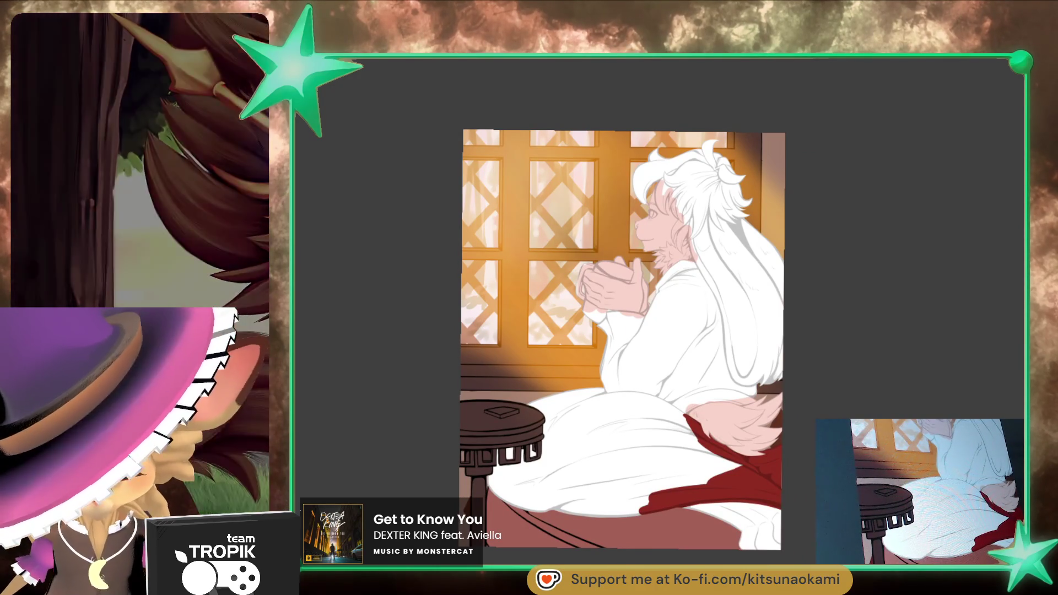
Step: Extend the red cloth left along the cushion edge, filling the white wedge
{"action": "scroll", "coordinate": [770, 427], "scroll_direction": "up", "scroll_amount": 3}
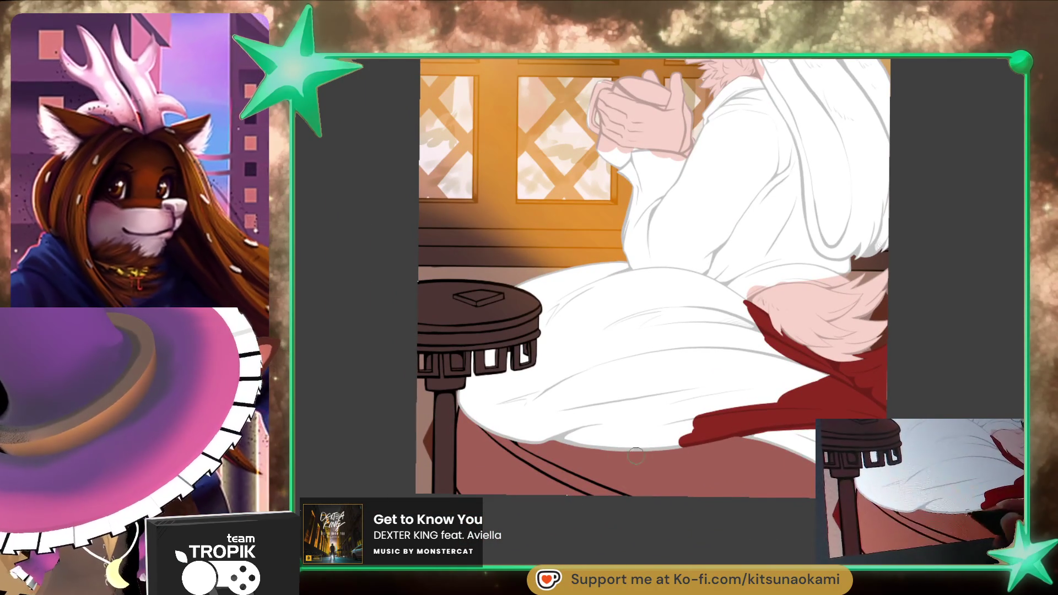
{"action": "mouse_move", "coordinate": [767, 414]}
{"action": "left_mouse_down"}
{"action": "mouse_move", "coordinate": [699, 435]}
{"action": "mouse_move", "coordinate": [583, 438]}
{"action": "mouse_move", "coordinate": [512, 455]}
{"action": "mouse_move", "coordinate": [465, 378]}
{"action": "mouse_move", "coordinate": [551, 298]}
{"action": "mouse_move", "coordinate": [586, 329]}
{"action": "mouse_move", "coordinate": [617, 394]}
{"action": "mouse_move", "coordinate": [834, 380]}
{"action": "mouse_move", "coordinate": [711, 347]}
{"action": "mouse_move", "coordinate": [628, 369]}
{"action": "left_mouse_up"}
{"action": "mouse_move", "coordinate": [598, 488]}
{"action": "left_mouse_down"}
{"action": "mouse_move", "coordinate": [684, 506]}
{"action": "mouse_move", "coordinate": [671, 349]}
{"action": "mouse_move", "coordinate": [703, 420]}
{"action": "left_mouse_up"}
{"action": "mouse_move", "coordinate": [700, 358]}
{"action": "left_mouse_down"}
{"action": "mouse_move", "coordinate": [634, 356]}
{"action": "mouse_move", "coordinate": [689, 343]}
{"action": "mouse_move", "coordinate": [617, 353]}
{"action": "mouse_move", "coordinate": [529, 397]}
{"action": "mouse_move", "coordinate": [509, 407]}
{"action": "mouse_move", "coordinate": [473, 473]}
{"action": "mouse_move", "coordinate": [562, 458]}
{"action": "mouse_move", "coordinate": [683, 403]}
{"action": "mouse_move", "coordinate": [553, 408]}
{"action": "mouse_move", "coordinate": [696, 354]}
{"action": "mouse_move", "coordinate": [609, 347]}
{"action": "left_mouse_up"}
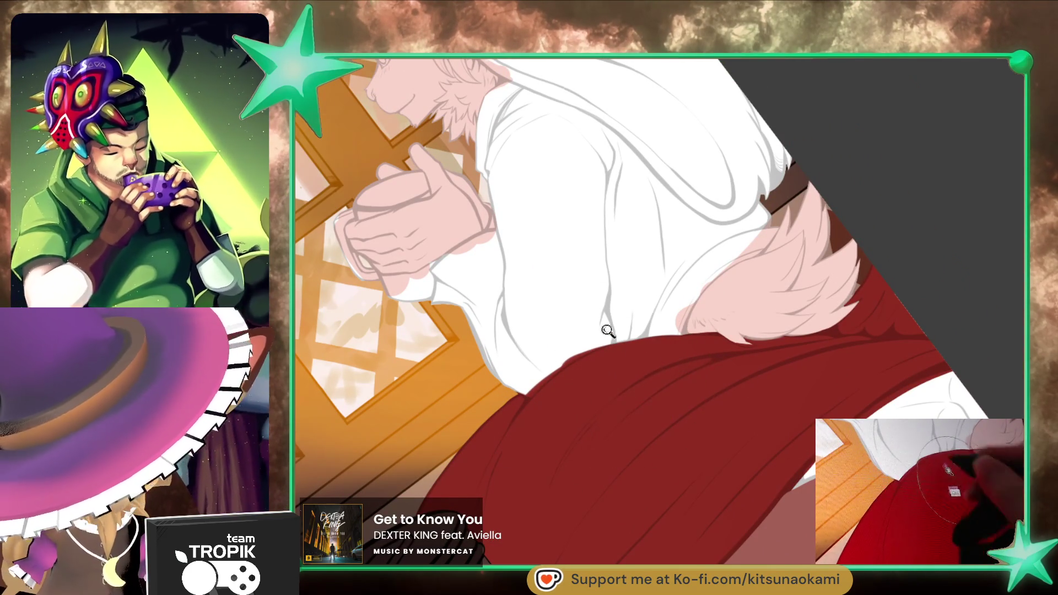
Step: Tidy the red and white cuff edge and paint over the white area below the cushion
{"action": "scroll", "coordinate": [609, 347], "scroll_direction": "up", "scroll_amount": 3}
{"action": "key", "text": "bracketleft"}
{"action": "key", "text": "bracketleft"}
{"action": "key", "text": "bracketleft"}
{"action": "scroll", "coordinate": [643, 508], "scroll_direction": "down", "scroll_amount": 5}
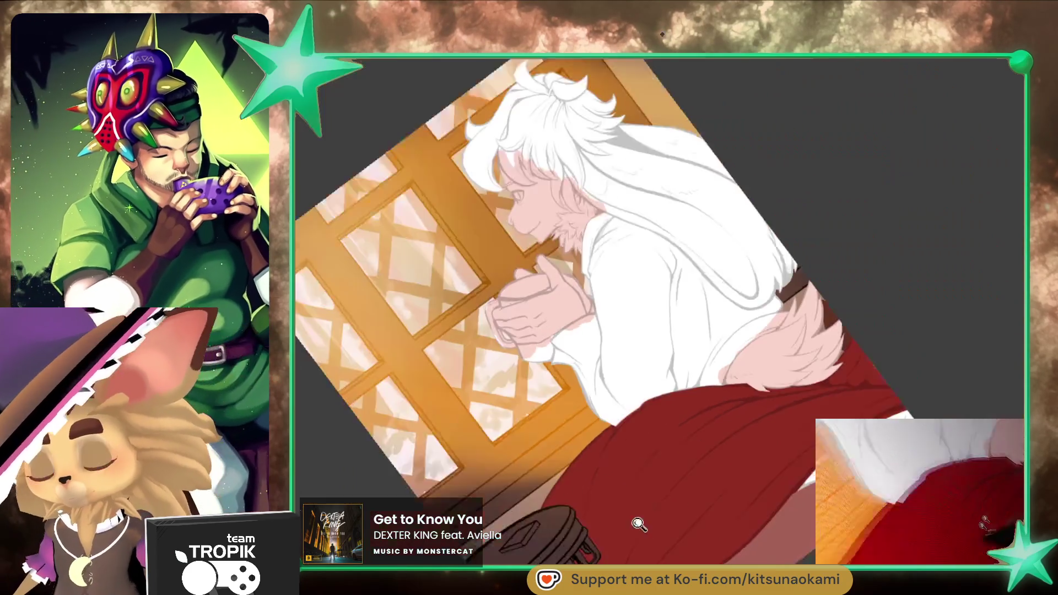
{"action": "key", "text": "6"}
{"action": "left_click_drag", "start_coordinate": [800, 500], "coordinate": [777, 479]}
{"action": "scroll", "coordinate": [724, 373], "scroll_direction": "up", "scroll_amount": 5}
{"action": "key", "text": "bracketleft"}
{"action": "mouse_move", "coordinate": [711, 358]}
{"action": "left_mouse_down"}
{"action": "mouse_move", "coordinate": [633, 375]}
{"action": "mouse_move", "coordinate": [658, 368]}
{"action": "left_mouse_up"}
{"action": "left_click_drag", "start_coordinate": [752, 343], "coordinate": [881, 335]}
{"action": "mouse_move", "coordinate": [688, 347]}
{"action": "left_mouse_down"}
{"action": "mouse_move", "coordinate": [854, 342]}
{"action": "mouse_move", "coordinate": [740, 404]}
{"action": "mouse_move", "coordinate": [889, 405]}
{"action": "mouse_move", "coordinate": [793, 462]}
{"action": "left_mouse_up"}
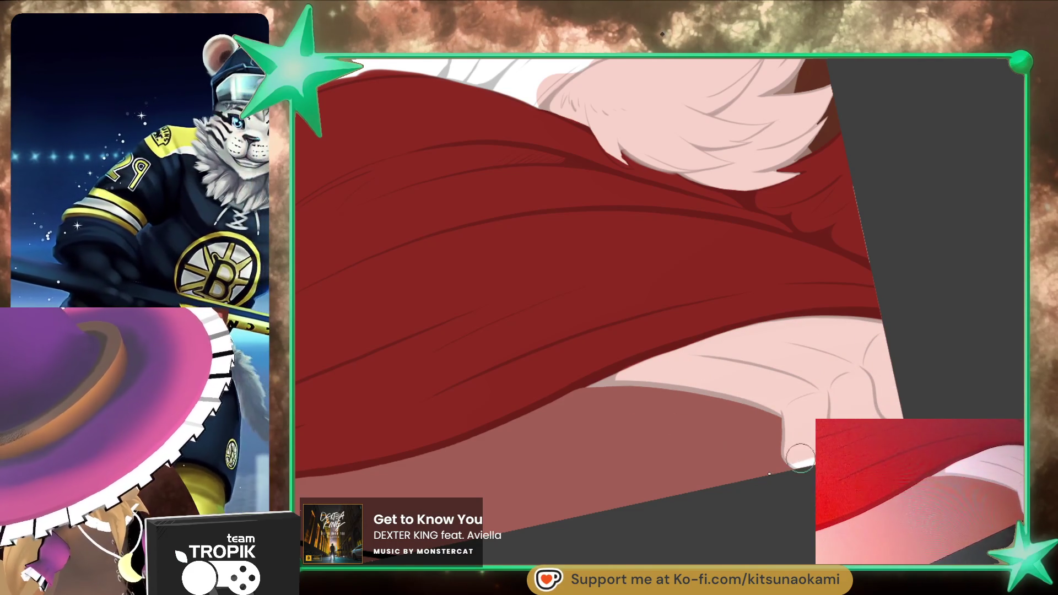
{"action": "scroll", "coordinate": [711, 539], "scroll_direction": "down", "scroll_amount": 5}
{"action": "left_click_drag", "start_coordinate": [710, 538], "coordinate": [796, 496]}
{"action": "scroll", "coordinate": [796, 496], "scroll_direction": "up", "scroll_amount": 3}
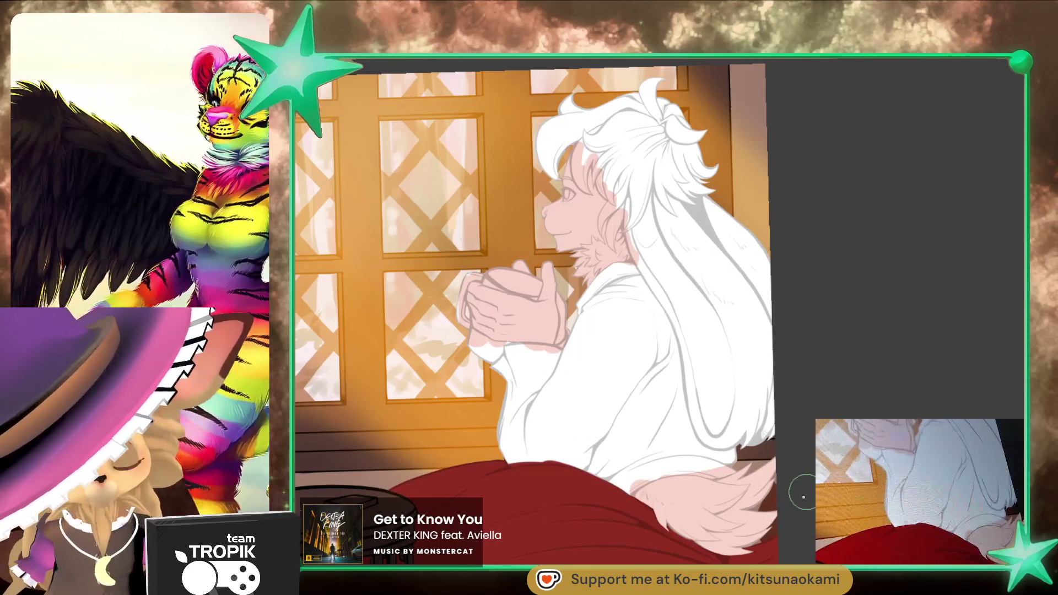
{"action": "scroll", "coordinate": [805, 493], "scroll_direction": "up", "scroll_amount": 2}
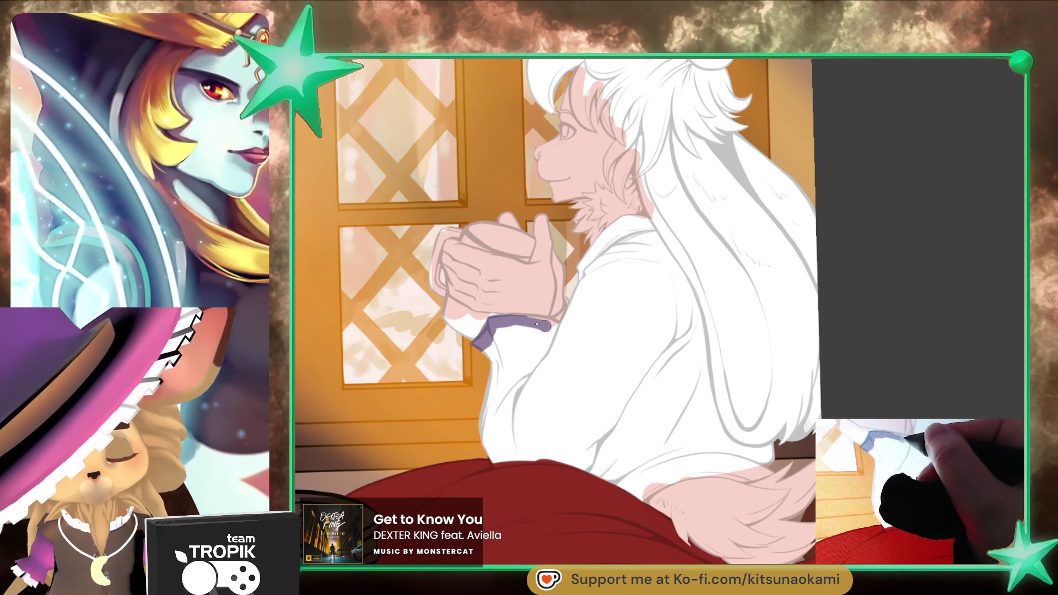
Step: Paint the sleeve cuff and shirt body purple down to the lower hem
{"action": "mouse_move", "coordinate": [541, 323]}
{"action": "left_mouse_down"}
{"action": "mouse_move", "coordinate": [497, 334]}
{"action": "mouse_move", "coordinate": [512, 358]}
{"action": "mouse_move", "coordinate": [534, 342]}
{"action": "left_mouse_up"}
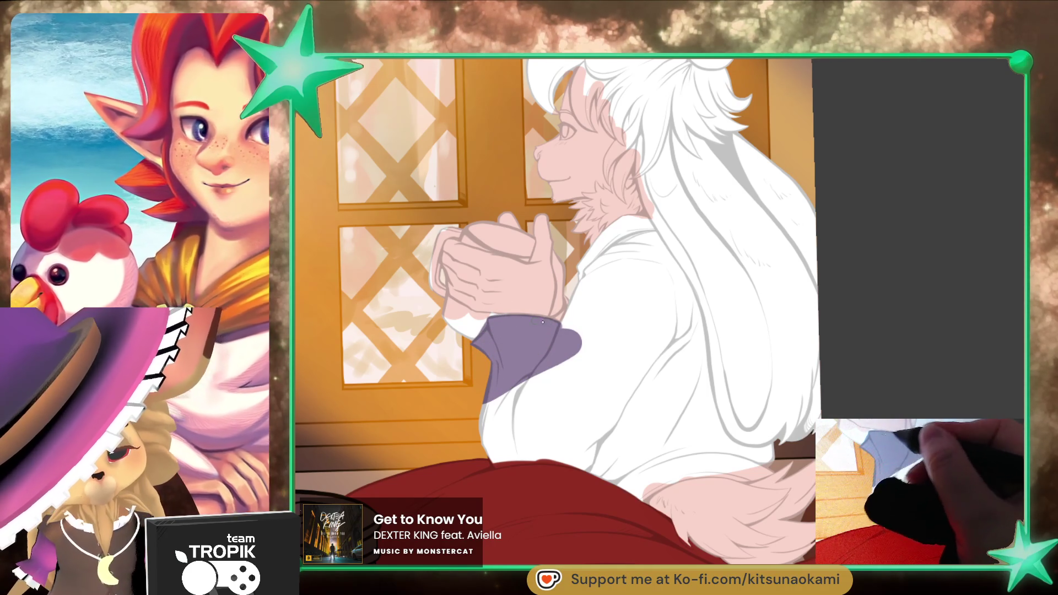
{"action": "left_click_drag", "start_coordinate": [563, 331], "coordinate": [572, 312]}
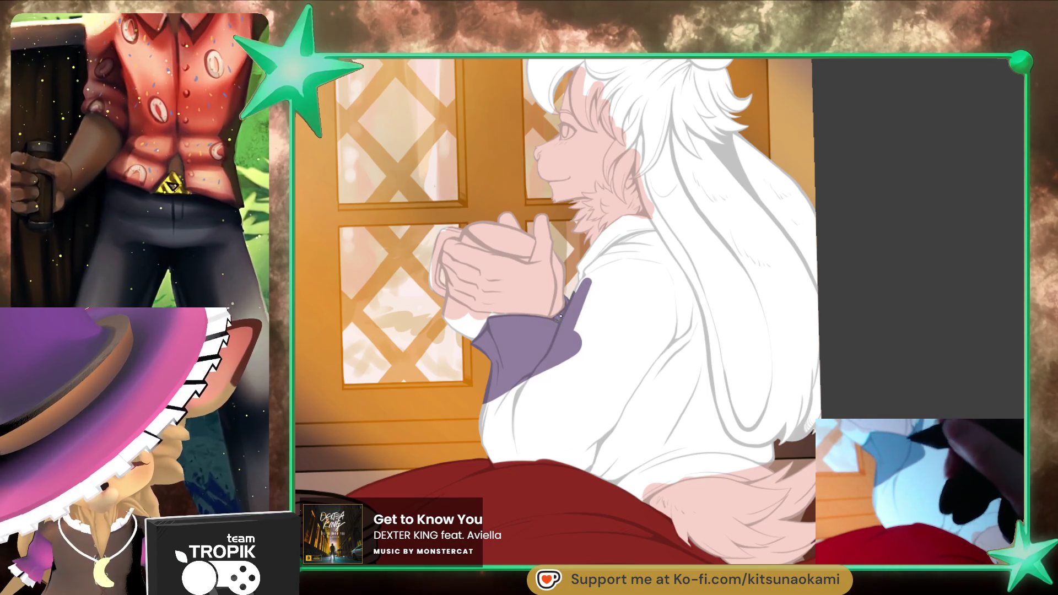
{"action": "mouse_move", "coordinate": [608, 247]}
{"action": "left_mouse_down"}
{"action": "mouse_move", "coordinate": [537, 386]}
{"action": "mouse_move", "coordinate": [485, 419]}
{"action": "mouse_move", "coordinate": [512, 435]}
{"action": "mouse_move", "coordinate": [492, 442]}
{"action": "mouse_move", "coordinate": [497, 456]}
{"action": "mouse_move", "coordinate": [606, 515]}
{"action": "mouse_move", "coordinate": [689, 484]}
{"action": "mouse_move", "coordinate": [668, 437]}
{"action": "mouse_move", "coordinate": [634, 422]}
{"action": "mouse_move", "coordinate": [747, 419]}
{"action": "left_mouse_up"}
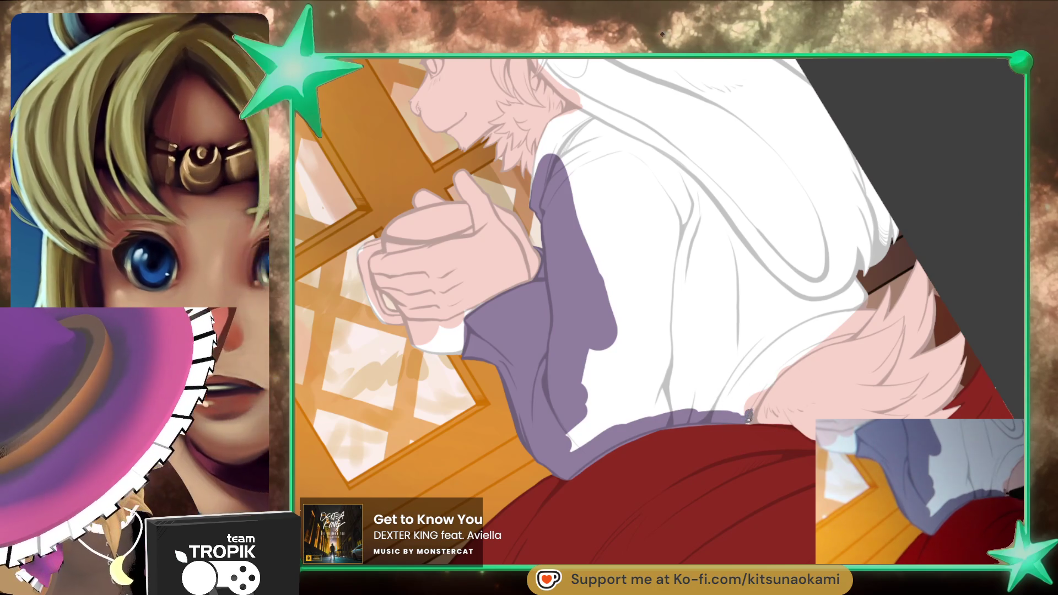
{"action": "left_click_drag", "start_coordinate": [750, 412], "coordinate": [841, 335]}
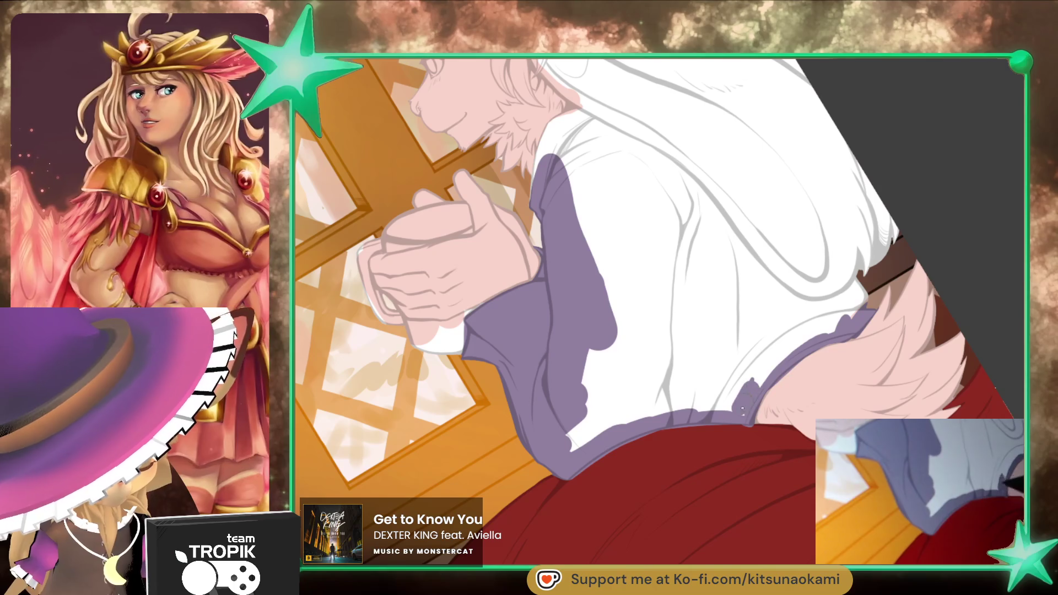
{"action": "mouse_move", "coordinate": [788, 333]}
{"action": "left_mouse_down"}
{"action": "mouse_move", "coordinate": [716, 407]}
{"action": "mouse_move", "coordinate": [584, 430]}
{"action": "mouse_move", "coordinate": [596, 335]}
{"action": "mouse_move", "coordinate": [634, 386]}
{"action": "mouse_move", "coordinate": [613, 410]}
{"action": "left_mouse_up"}
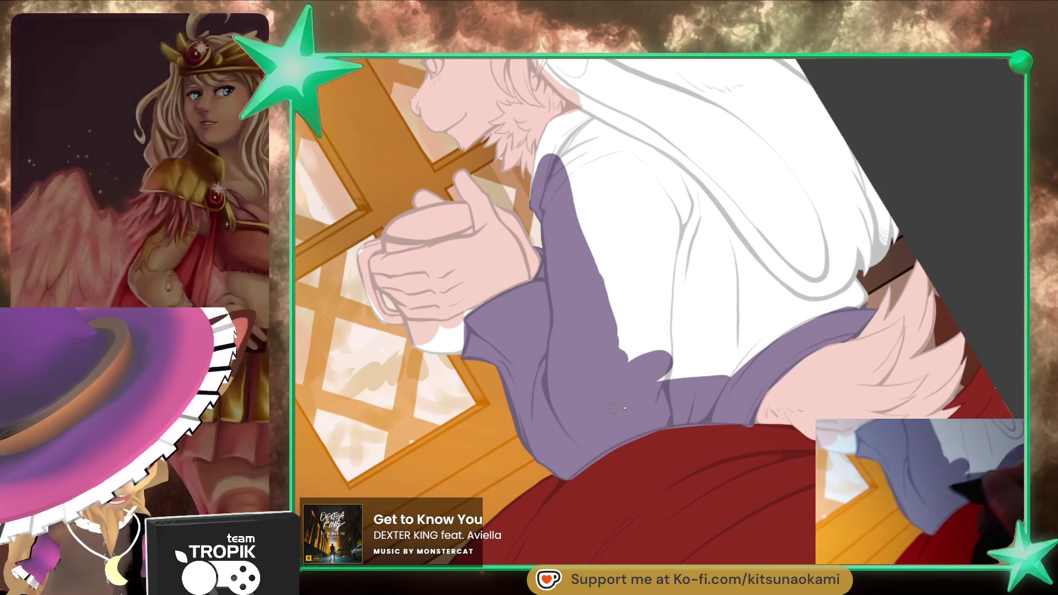
{"action": "left_click_drag", "start_coordinate": [722, 378], "coordinate": [667, 460]}
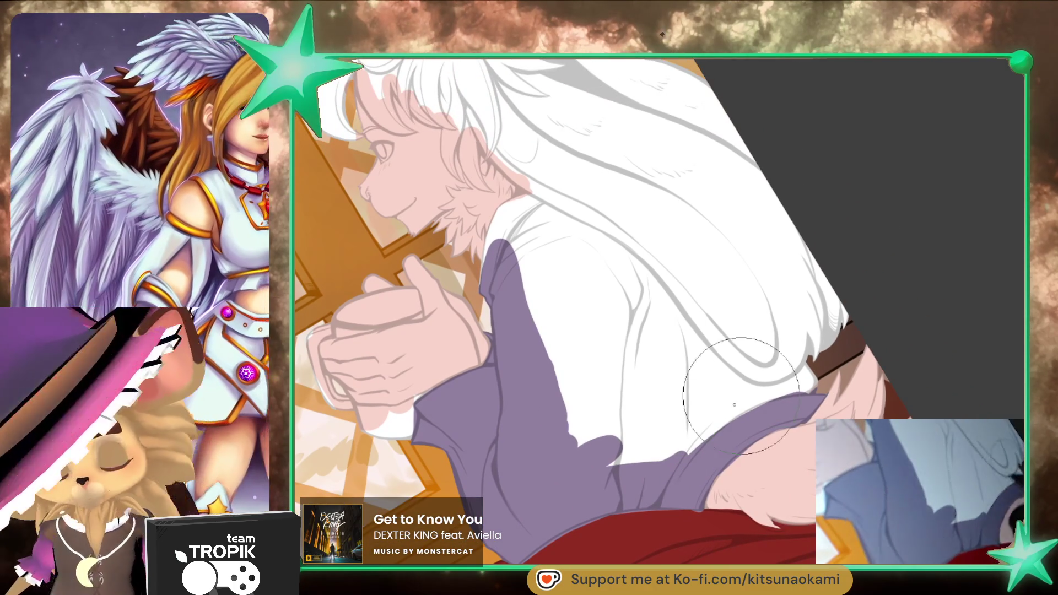
{"action": "mouse_move", "coordinate": [809, 371]}
{"action": "left_mouse_down"}
{"action": "mouse_move", "coordinate": [617, 457]}
{"action": "mouse_move", "coordinate": [573, 385]}
{"action": "mouse_move", "coordinate": [723, 422]}
{"action": "left_mouse_up"}
Step: Fill the collar purple from the neckline outward, covering remaining white
{"action": "scroll", "coordinate": [550, 371], "scroll_direction": "up", "scroll_amount": 5}
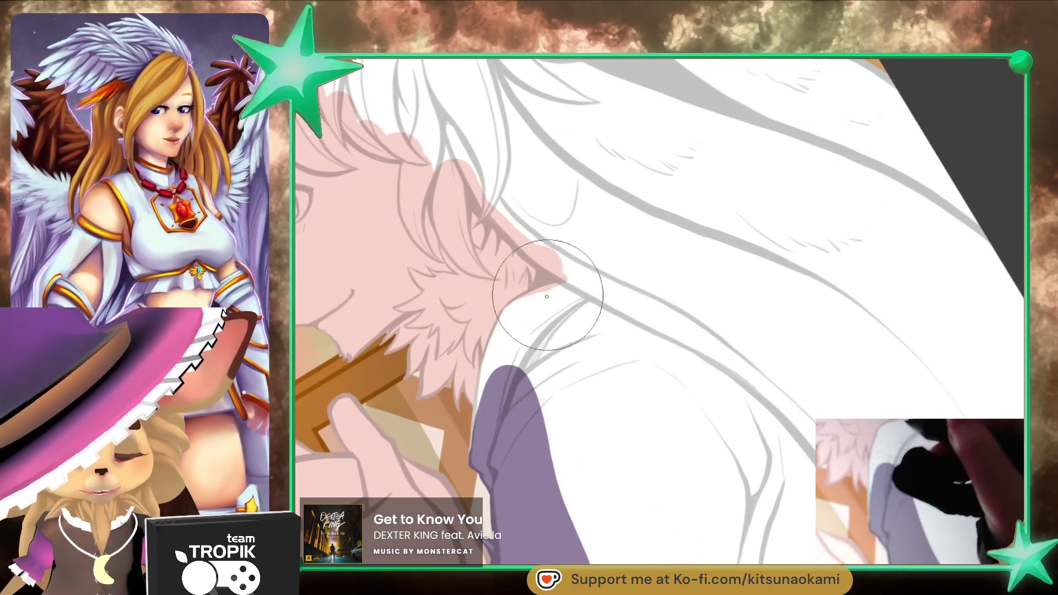
{"action": "mouse_move", "coordinate": [562, 285]}
{"action": "left_mouse_down"}
{"action": "mouse_move", "coordinate": [513, 305]}
{"action": "mouse_move", "coordinate": [488, 363]}
{"action": "left_mouse_up"}
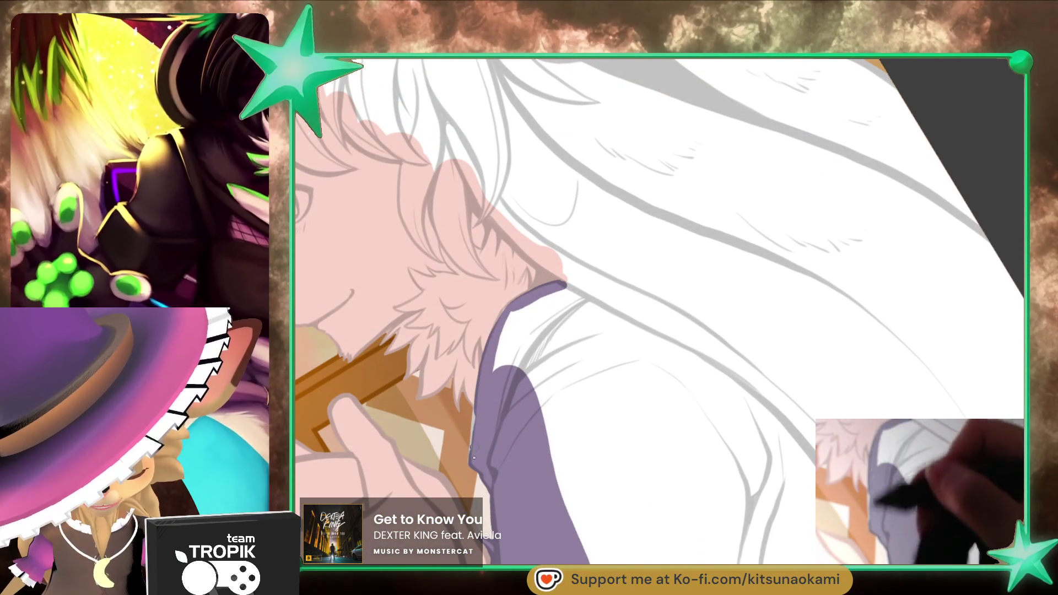
{"action": "mouse_move", "coordinate": [514, 316]}
{"action": "left_mouse_down"}
{"action": "mouse_move", "coordinate": [570, 289]}
{"action": "mouse_move", "coordinate": [587, 308]}
{"action": "mouse_move", "coordinate": [606, 386]}
{"action": "mouse_move", "coordinate": [604, 467]}
{"action": "mouse_move", "coordinate": [766, 389]}
{"action": "mouse_move", "coordinate": [783, 330]}
{"action": "mouse_move", "coordinate": [523, 396]}
{"action": "mouse_move", "coordinate": [556, 441]}
{"action": "mouse_move", "coordinate": [661, 435]}
{"action": "mouse_move", "coordinate": [691, 402]}
{"action": "left_mouse_up"}
{"action": "key", "text": "ctrl+minus"}
{"action": "mouse_move", "coordinate": [625, 454]}
{"action": "left_mouse_down"}
{"action": "mouse_move", "coordinate": [666, 469]}
{"action": "mouse_move", "coordinate": [705, 440]}
{"action": "mouse_move", "coordinate": [692, 411]}
{"action": "left_mouse_up"}
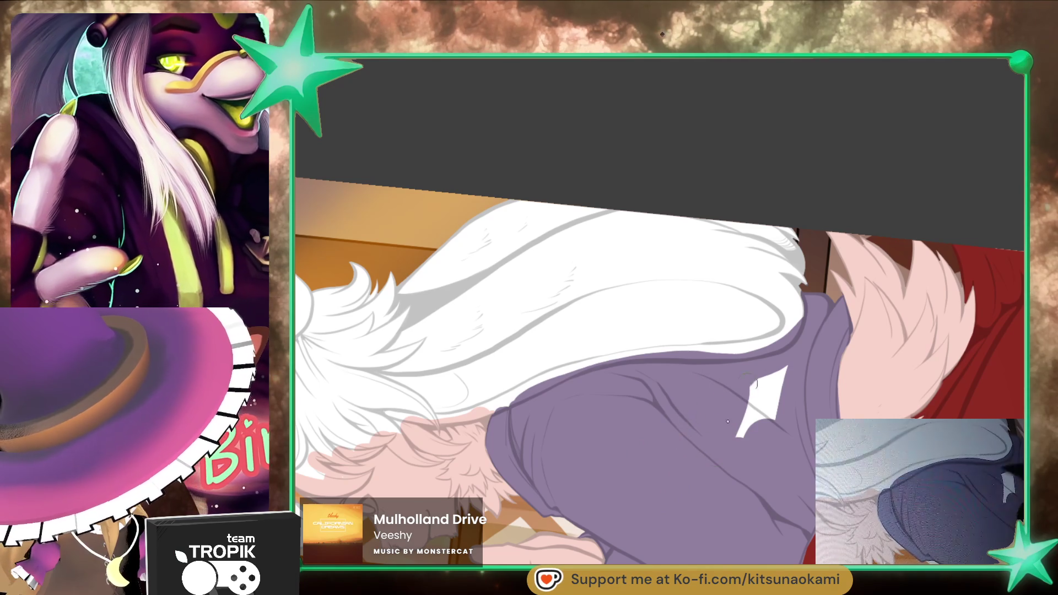
{"action": "left_click_drag", "start_coordinate": [744, 388], "coordinate": [787, 373]}
{"action": "scroll", "coordinate": [812, 432], "scroll_direction": "down", "scroll_amount": 3}
Step: Brush pink around the ear and down the neck along the hair edge
{"action": "key", "text": "5"}
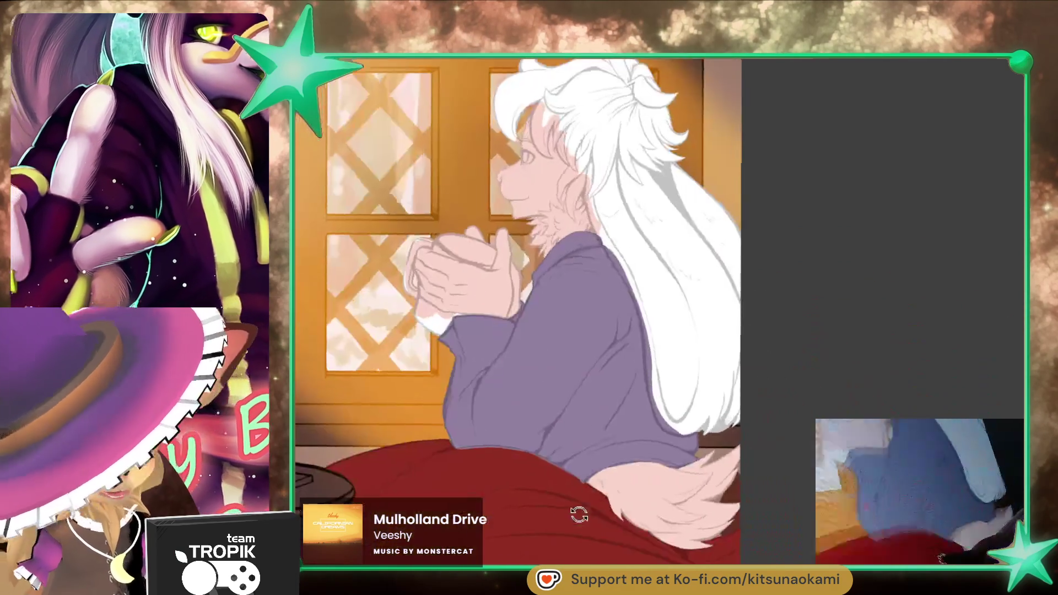
{"action": "scroll", "coordinate": [746, 422], "scroll_direction": "up", "scroll_amount": 3}
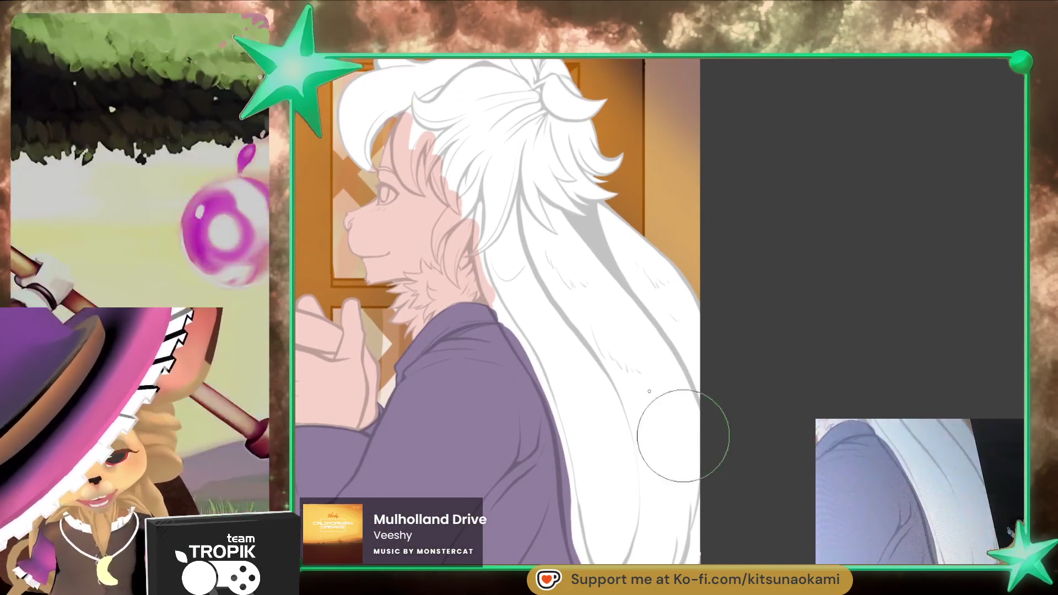
{"action": "left_click_drag", "start_coordinate": [478, 198], "coordinate": [427, 146]}
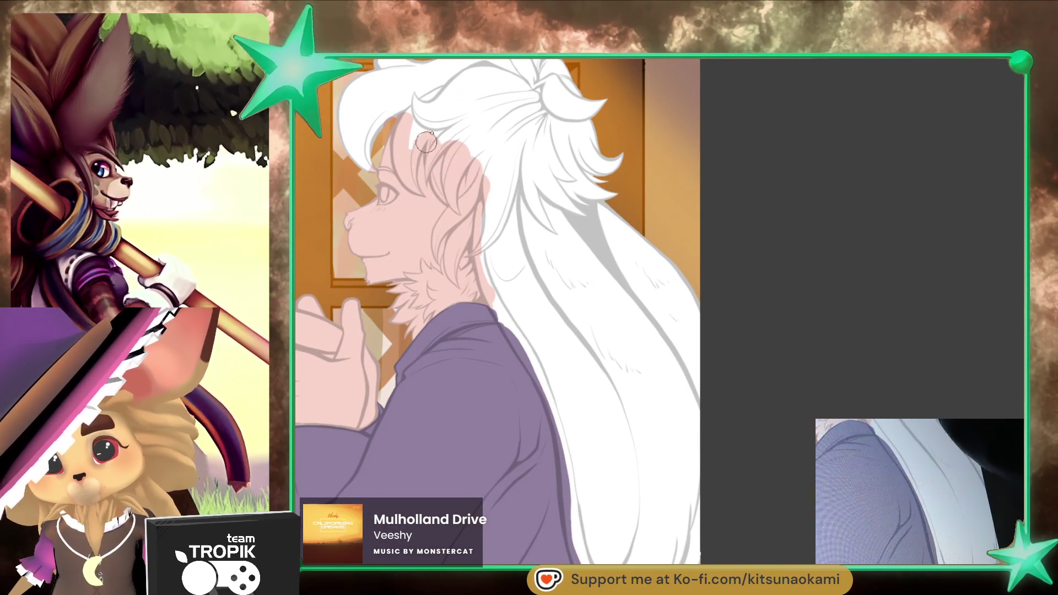
{"action": "left_click_drag", "start_coordinate": [487, 268], "coordinate": [517, 348]}
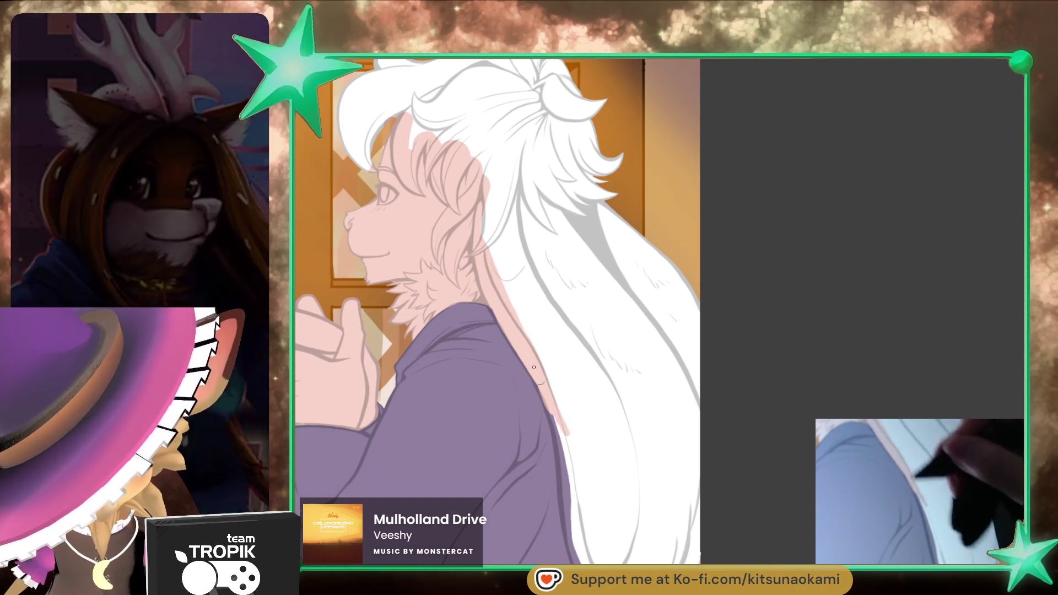
{"action": "left_click_drag", "start_coordinate": [530, 370], "coordinate": [562, 437]}
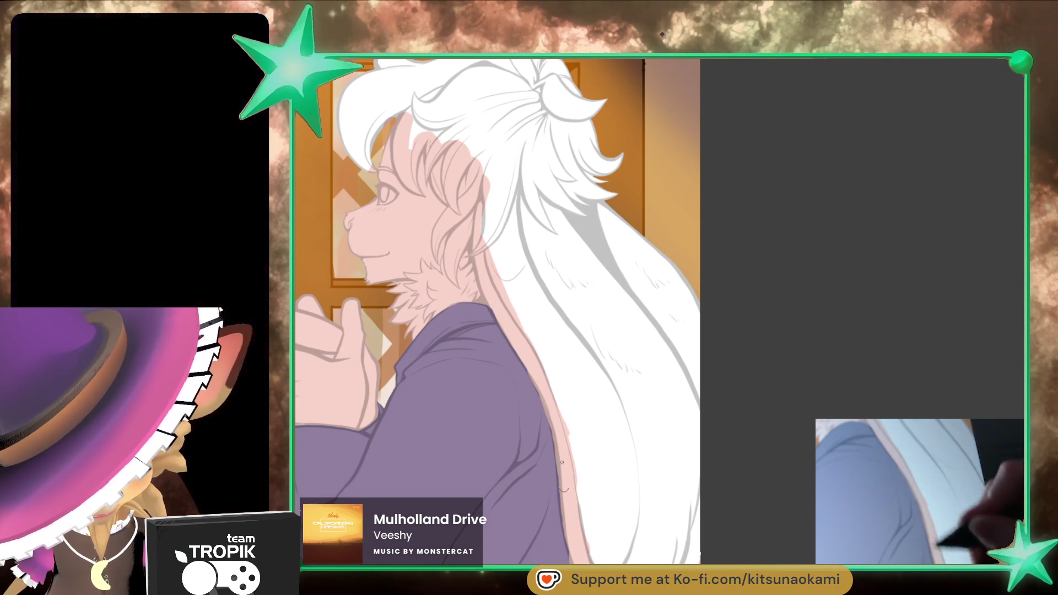
Step: Cover the white ear tips and strands with pink fur
{"action": "left_click_drag", "start_coordinate": [591, 477], "coordinate": [557, 425]}
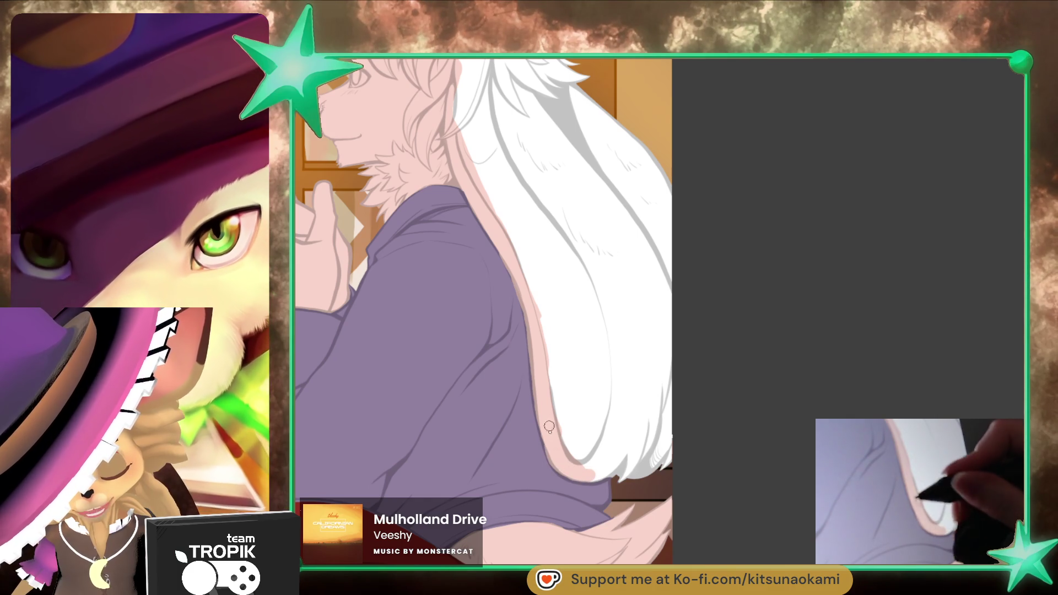
{"action": "mouse_move", "coordinate": [587, 460]}
{"action": "left_mouse_down"}
{"action": "mouse_move", "coordinate": [634, 441]}
{"action": "mouse_move", "coordinate": [677, 455]}
{"action": "mouse_move", "coordinate": [655, 463]}
{"action": "mouse_move", "coordinate": [624, 410]}
{"action": "left_mouse_up"}
{"action": "key", "text": "bracketright"}
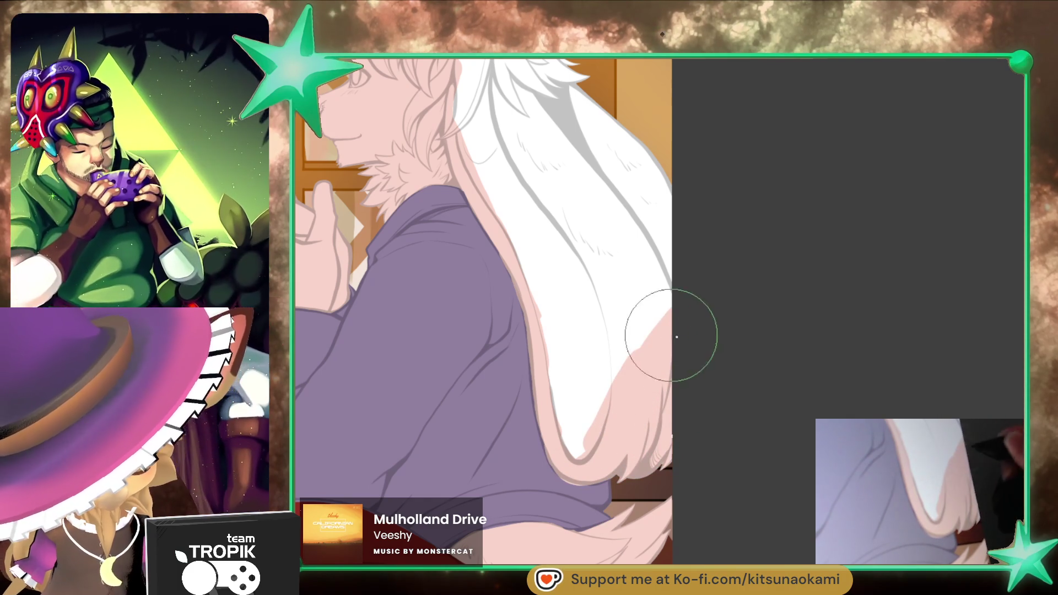
{"action": "left_click_drag", "start_coordinate": [668, 323], "coordinate": [637, 420]}
{"action": "key", "text": "bracketleft"}
{"action": "key", "text": "bracketleft"}
{"action": "key", "text": "bracketleft"}
{"action": "mouse_move", "coordinate": [650, 330]}
{"action": "left_mouse_down"}
{"action": "mouse_move", "coordinate": [573, 265]}
{"action": "mouse_move", "coordinate": [531, 252]}
{"action": "mouse_move", "coordinate": [485, 144]}
{"action": "mouse_move", "coordinate": [496, 221]}
{"action": "left_mouse_up"}
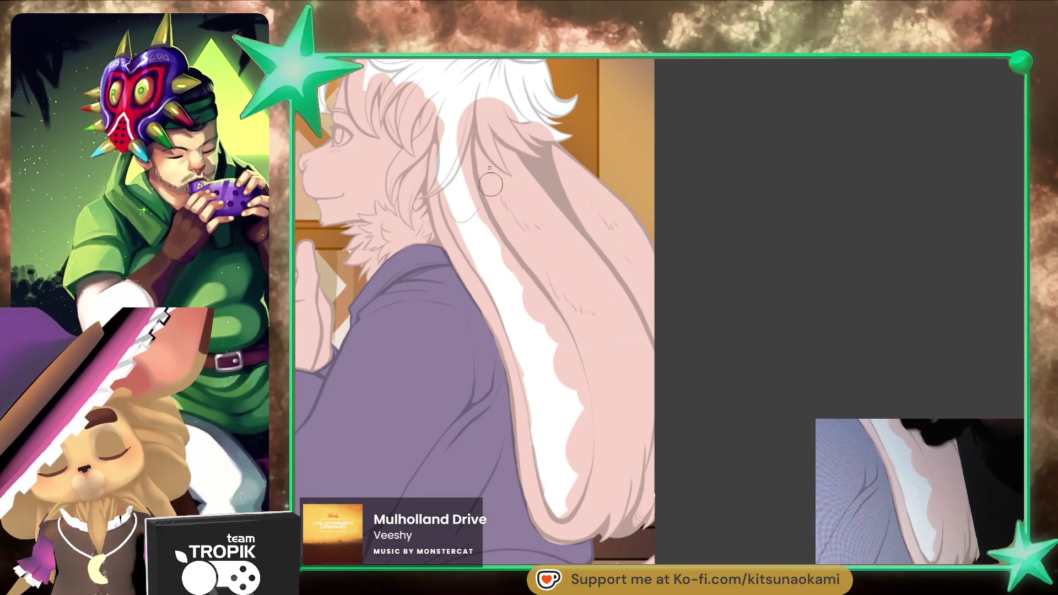
{"action": "left_click", "coordinate": [671, 459]}
{"action": "mouse_move", "coordinate": [671, 459]}
{"action": "left_mouse_down"}
{"action": "mouse_move", "coordinate": [585, 508]}
{"action": "mouse_move", "coordinate": [683, 418]}
{"action": "left_mouse_up"}
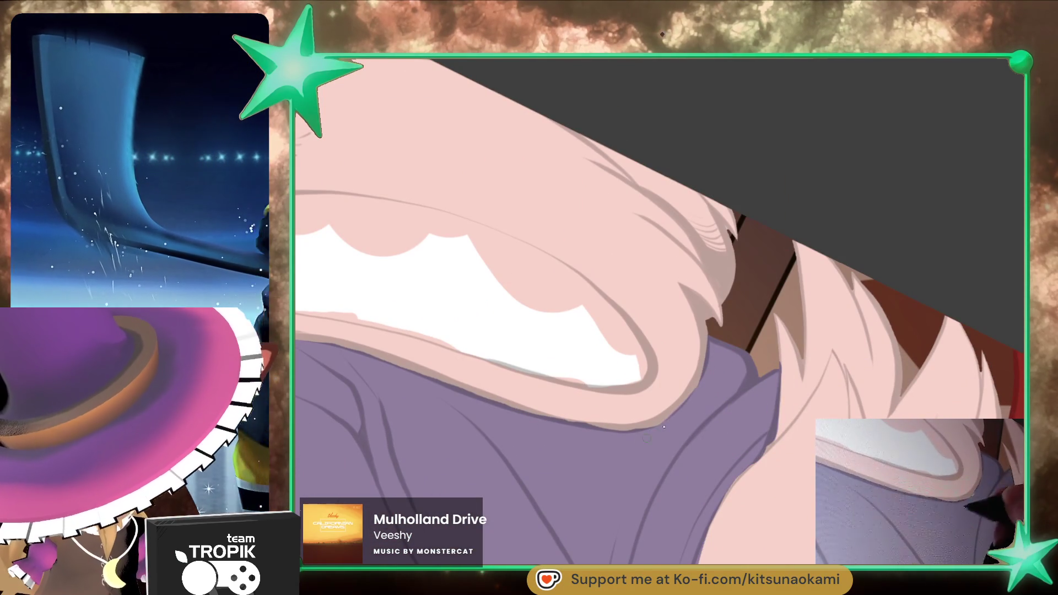
Step: Rotate and zoom to inspect the ear shading and hand, then zoom out to the whole rabbit
{"action": "mouse_move", "coordinate": [588, 430]}
{"action": "left_mouse_down"}
{"action": "mouse_move", "coordinate": [606, 540]}
{"action": "mouse_move", "coordinate": [695, 309]}
{"action": "left_mouse_up"}
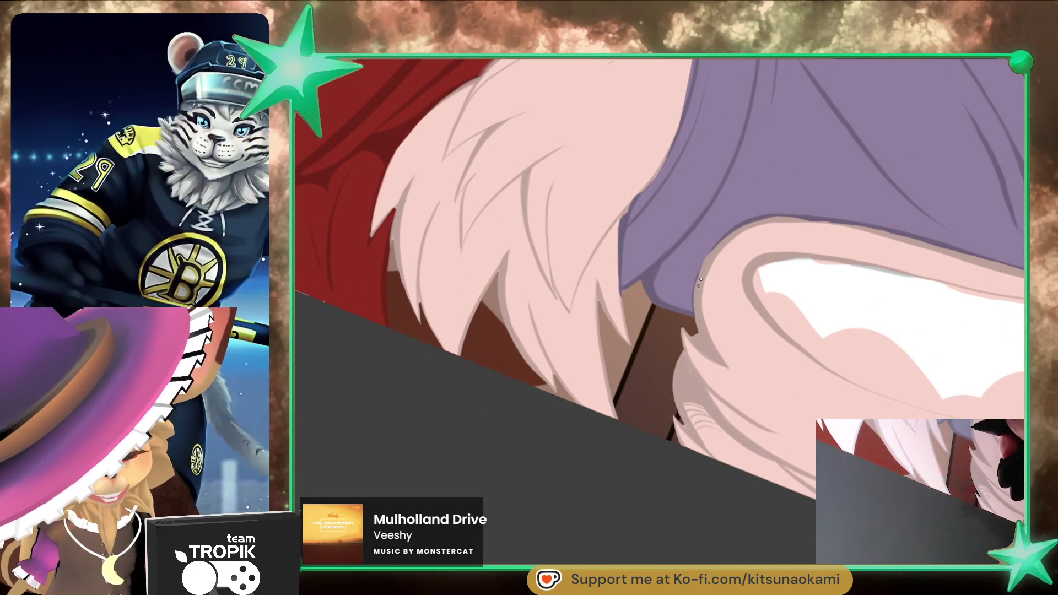
{"action": "mouse_move", "coordinate": [767, 222]}
{"action": "left_mouse_down"}
{"action": "mouse_move", "coordinate": [649, 365]}
{"action": "mouse_move", "coordinate": [692, 371]}
{"action": "left_mouse_up"}
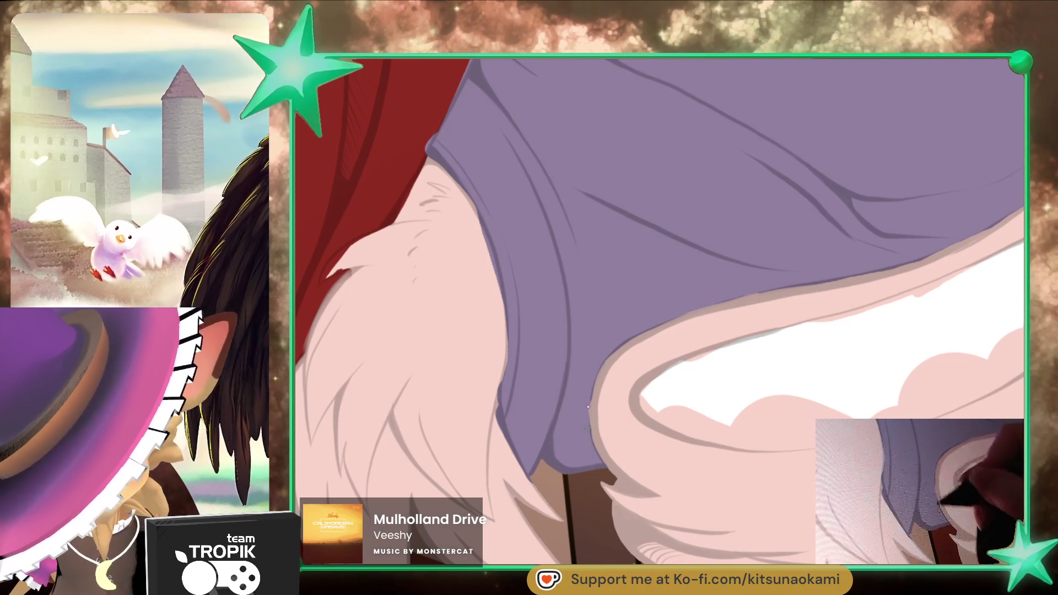
{"action": "scroll", "coordinate": [767, 449], "scroll_direction": "down", "scroll_amount": 5}
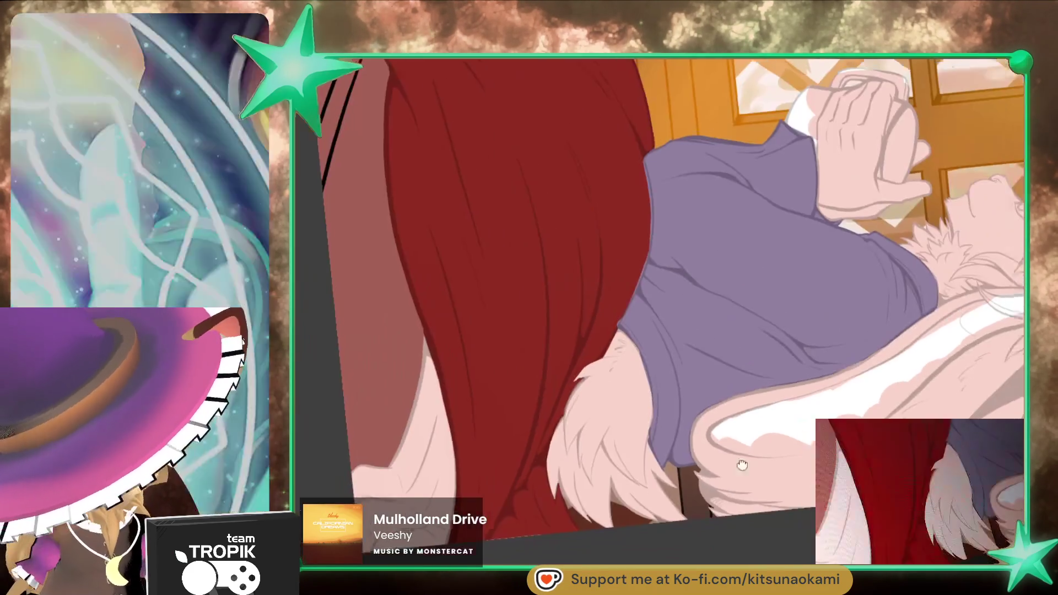
{"action": "scroll", "coordinate": [708, 487], "scroll_direction": "up", "scroll_amount": 5}
{"action": "mouse_move", "coordinate": [708, 487]}
{"action": "left_mouse_down"}
{"action": "mouse_move", "coordinate": [680, 510]}
{"action": "mouse_move", "coordinate": [722, 472]}
{"action": "mouse_move", "coordinate": [637, 366]}
{"action": "left_mouse_up"}
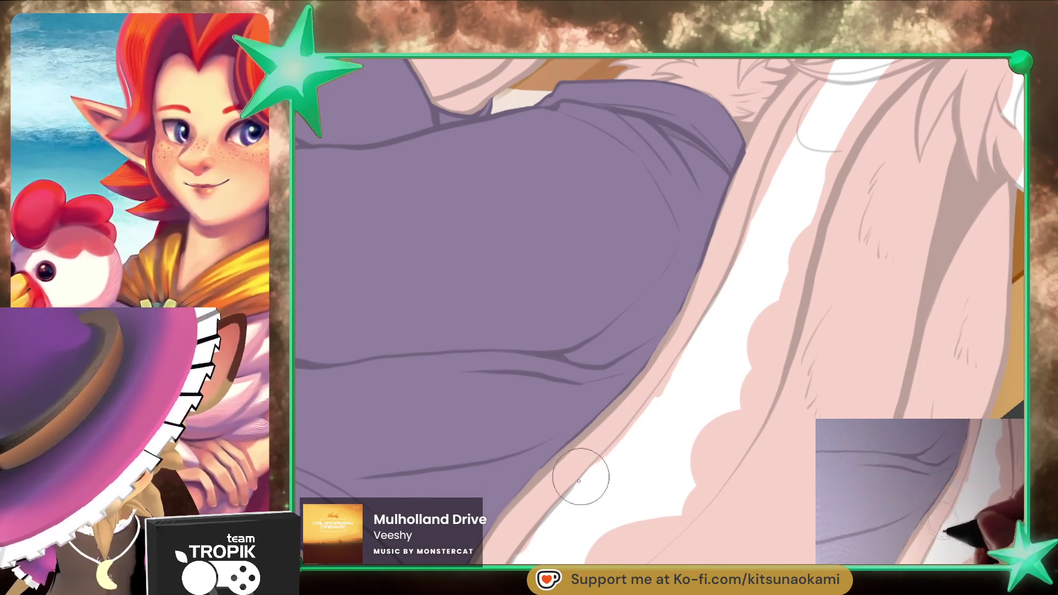
{"action": "left_click_drag", "start_coordinate": [578, 472], "coordinate": [560, 408]}
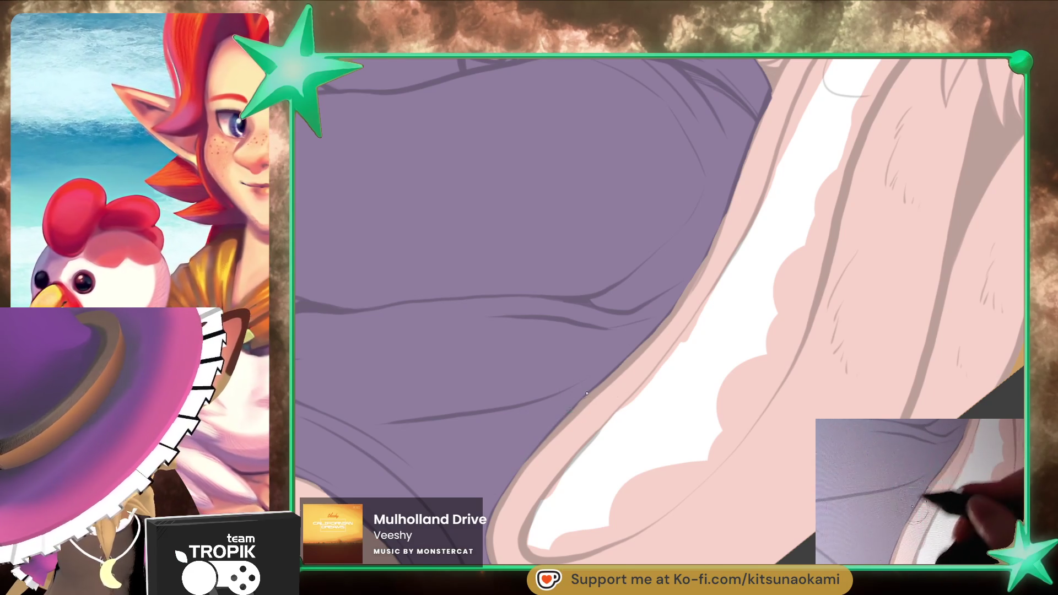
{"action": "mouse_move", "coordinate": [573, 409]}
{"action": "left_mouse_down"}
{"action": "mouse_move", "coordinate": [588, 553]}
{"action": "mouse_move", "coordinate": [646, 526]}
{"action": "mouse_move", "coordinate": [622, 518]}
{"action": "left_mouse_up"}
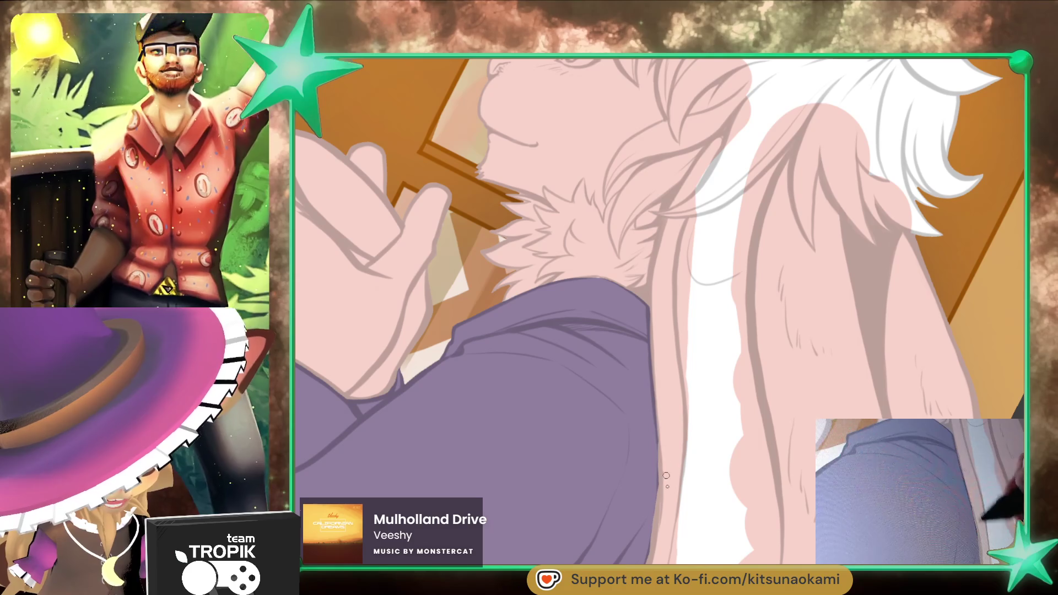
{"action": "mouse_move", "coordinate": [662, 493]}
{"action": "left_mouse_down"}
{"action": "mouse_move", "coordinate": [672, 439]}
{"action": "mouse_move", "coordinate": [658, 498]}
{"action": "left_mouse_up"}
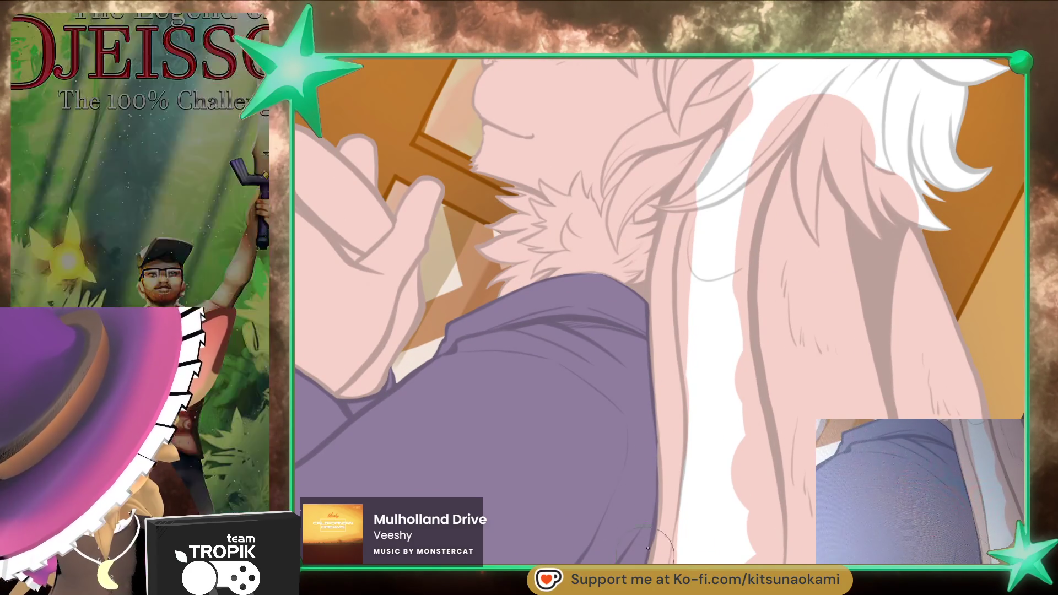
{"action": "left_click_drag", "start_coordinate": [646, 556], "coordinate": [656, 413]}
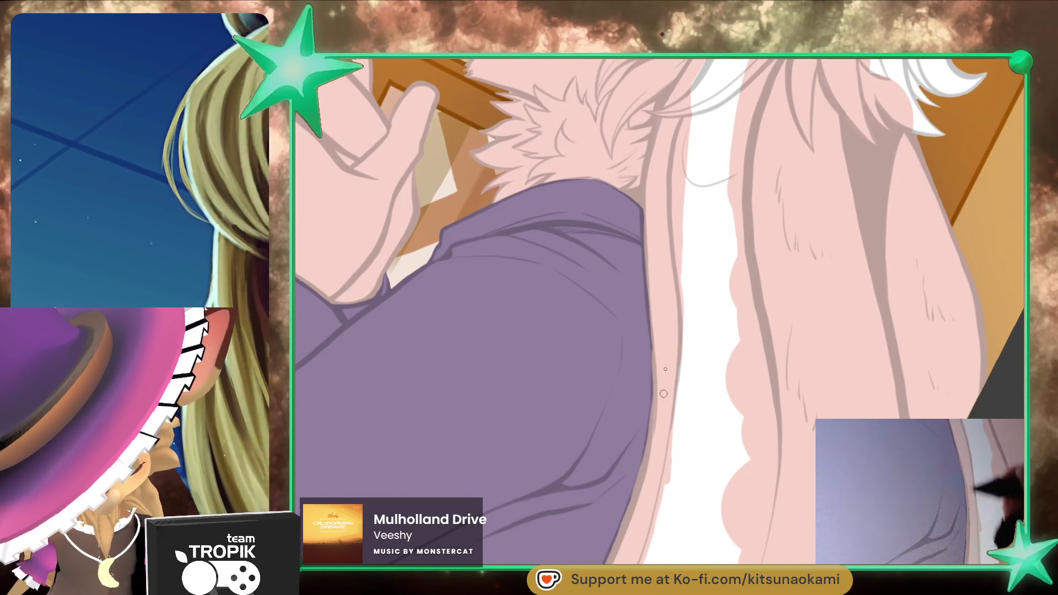
{"action": "left_click_drag", "start_coordinate": [656, 314], "coordinate": [793, 453]}
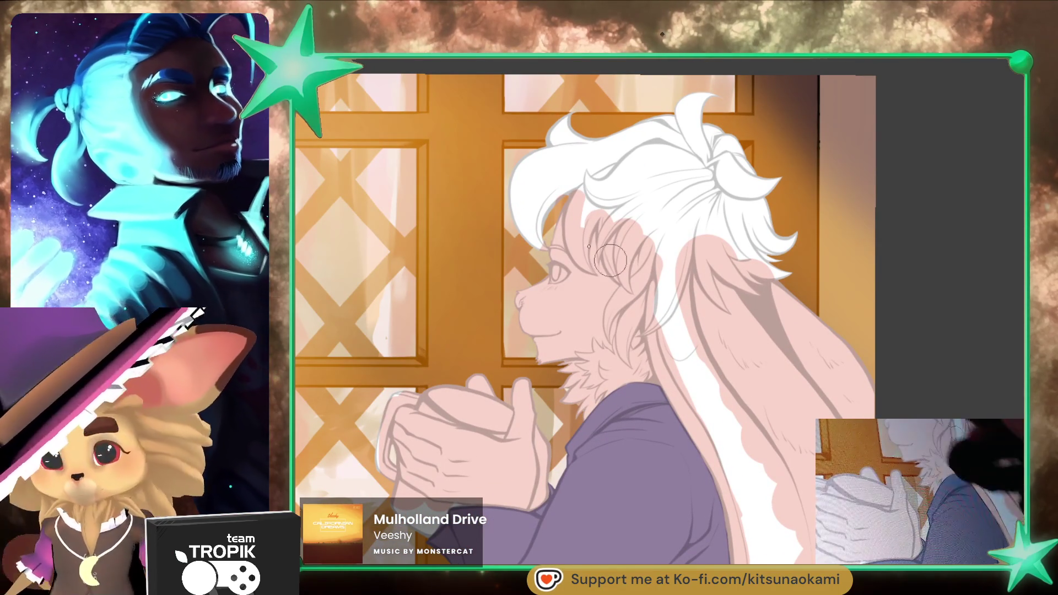
Step: Paint the hair purple with tapered strands falling over the forehead
{"action": "mouse_move", "coordinate": [553, 188]}
{"action": "left_mouse_down"}
{"action": "mouse_move", "coordinate": [535, 242]}
{"action": "mouse_move", "coordinate": [584, 104]}
{"action": "mouse_move", "coordinate": [617, 143]}
{"action": "mouse_move", "coordinate": [567, 160]}
{"action": "mouse_move", "coordinate": [744, 110]}
{"action": "mouse_move", "coordinate": [732, 176]}
{"action": "mouse_move", "coordinate": [683, 204]}
{"action": "mouse_move", "coordinate": [623, 182]}
{"action": "mouse_move", "coordinate": [600, 205]}
{"action": "left_mouse_up"}
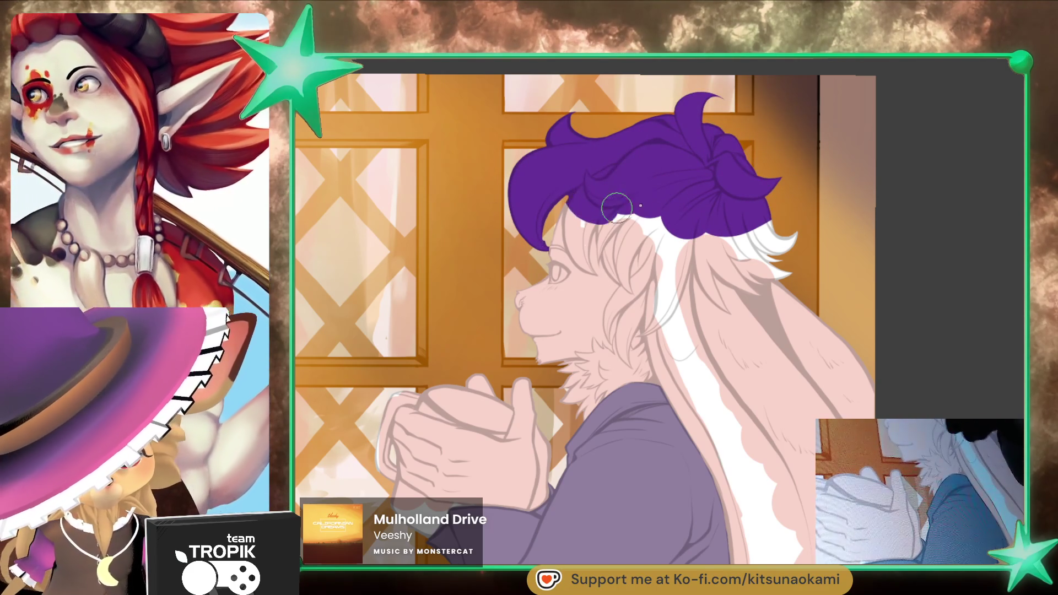
{"action": "scroll", "coordinate": [717, 331], "scroll_direction": "up", "scroll_amount": 3}
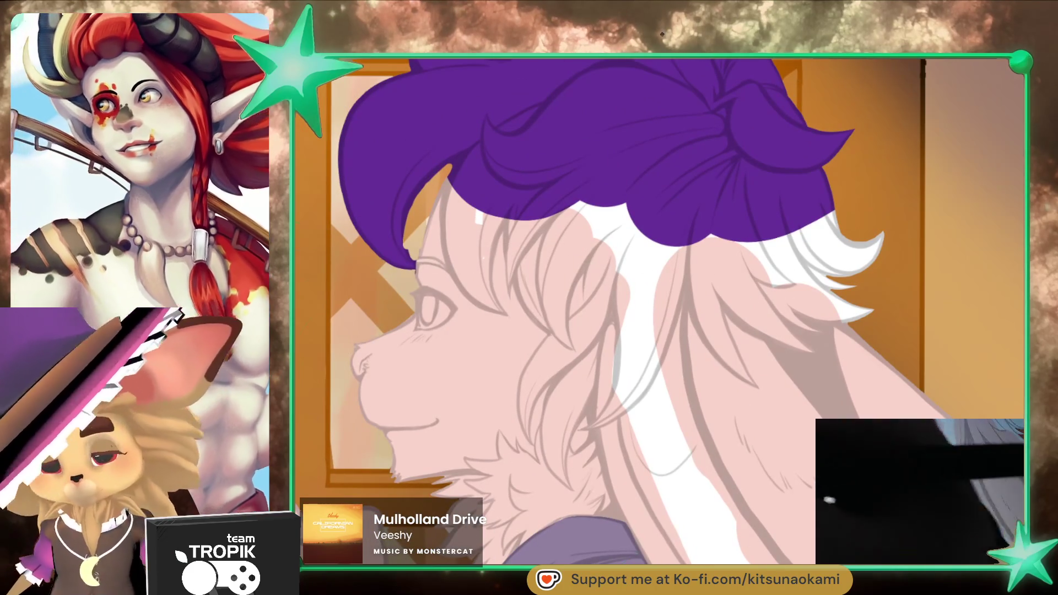
{"action": "mouse_move", "coordinate": [459, 255]}
{"action": "left_mouse_down"}
{"action": "mouse_move", "coordinate": [452, 177]}
{"action": "mouse_move", "coordinate": [473, 290]}
{"action": "mouse_move", "coordinate": [447, 222]}
{"action": "left_mouse_up"}
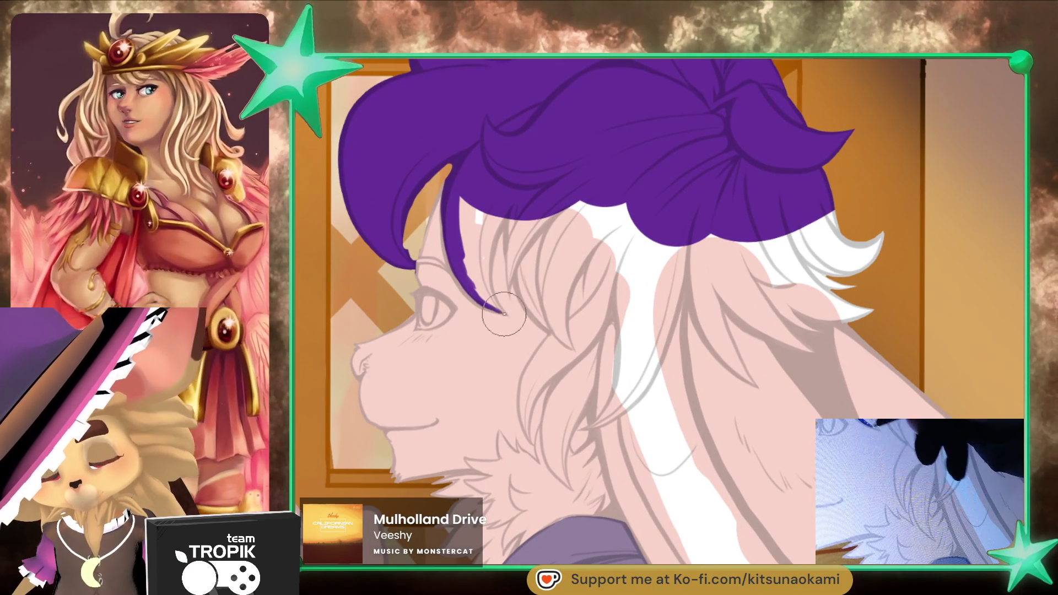
{"action": "mouse_move", "coordinate": [487, 253]}
{"action": "left_mouse_down"}
{"action": "mouse_move", "coordinate": [506, 209]}
{"action": "mouse_move", "coordinate": [483, 290]}
{"action": "left_mouse_up"}
{"action": "mouse_move", "coordinate": [499, 227]}
{"action": "left_mouse_down"}
{"action": "mouse_move", "coordinate": [492, 303]}
{"action": "mouse_move", "coordinate": [469, 240]}
{"action": "mouse_move", "coordinate": [509, 282]}
{"action": "mouse_move", "coordinate": [515, 226]}
{"action": "mouse_move", "coordinate": [513, 244]}
{"action": "left_mouse_up"}
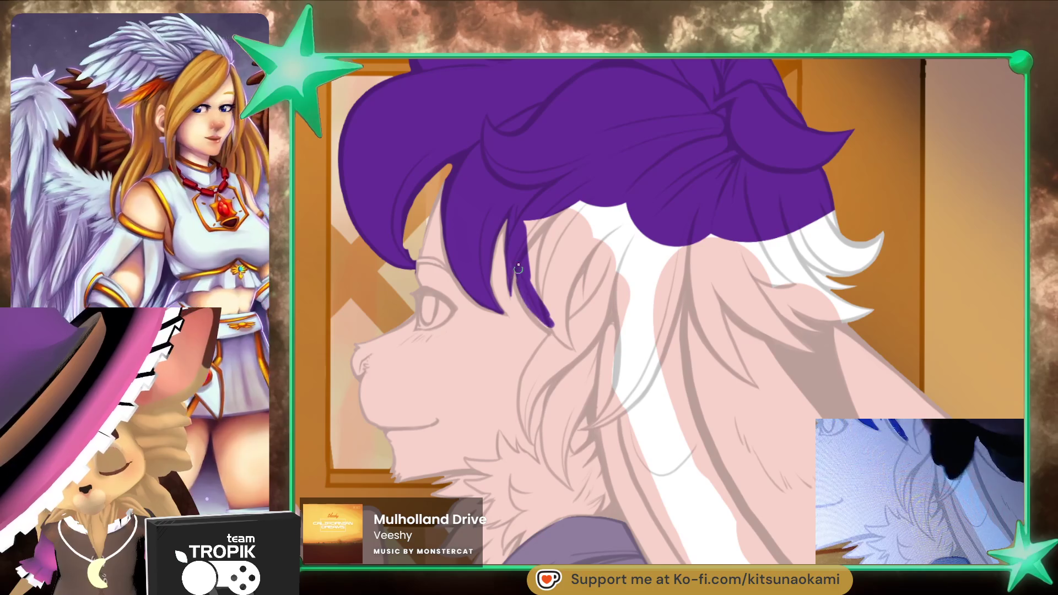
{"action": "mouse_move", "coordinate": [541, 280]}
{"action": "left_mouse_down"}
{"action": "mouse_move", "coordinate": [579, 194]}
{"action": "mouse_move", "coordinate": [568, 344]}
{"action": "left_mouse_up"}
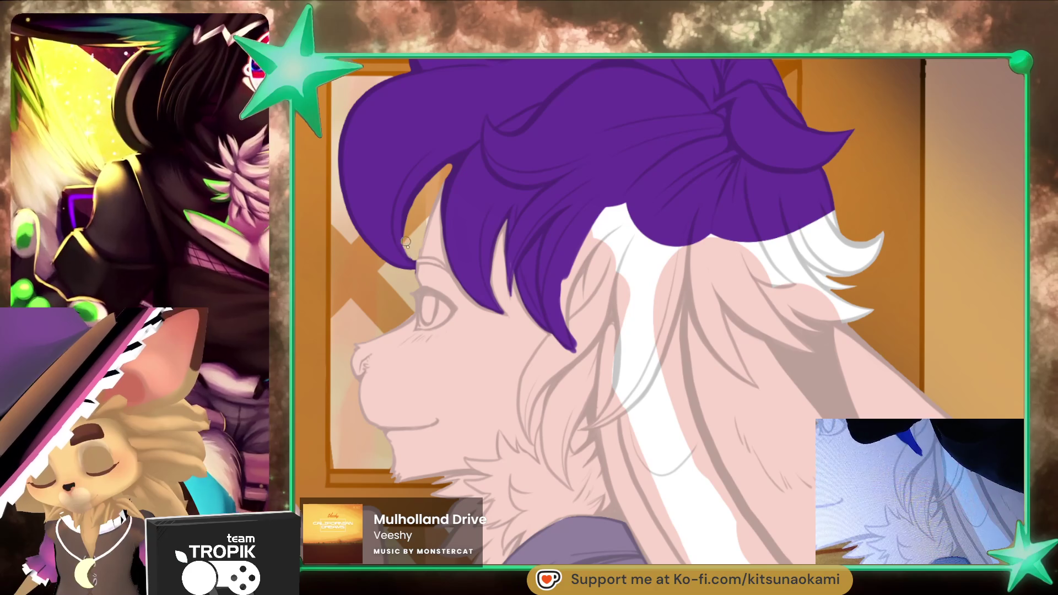
{"action": "mouse_move", "coordinate": [435, 219]}
{"action": "left_mouse_down"}
{"action": "mouse_move", "coordinate": [420, 260]}
{"action": "mouse_move", "coordinate": [447, 268]}
{"action": "left_mouse_up"}
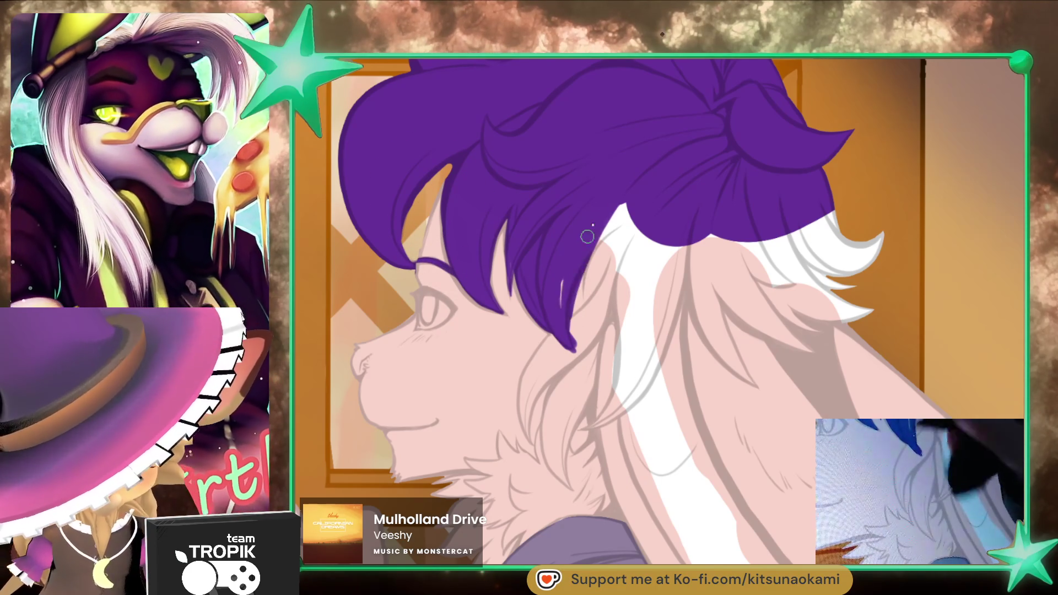
Step: Add purple strands down the cheek, the side of the head and over the ear
{"action": "mouse_move", "coordinate": [527, 423]}
{"action": "left_mouse_down"}
{"action": "mouse_move", "coordinate": [530, 441]}
{"action": "mouse_move", "coordinate": [544, 383]}
{"action": "left_mouse_up"}
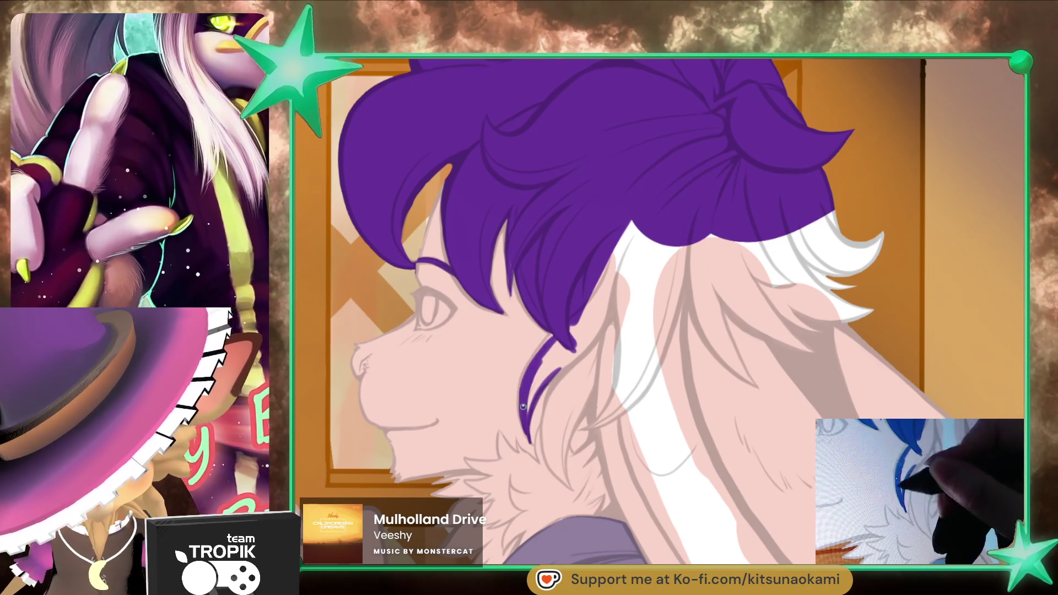
{"action": "mouse_move", "coordinate": [538, 359]}
{"action": "left_mouse_down"}
{"action": "mouse_move", "coordinate": [530, 396]}
{"action": "mouse_move", "coordinate": [573, 346]}
{"action": "mouse_move", "coordinate": [545, 435]}
{"action": "mouse_move", "coordinate": [561, 380]}
{"action": "left_mouse_up"}
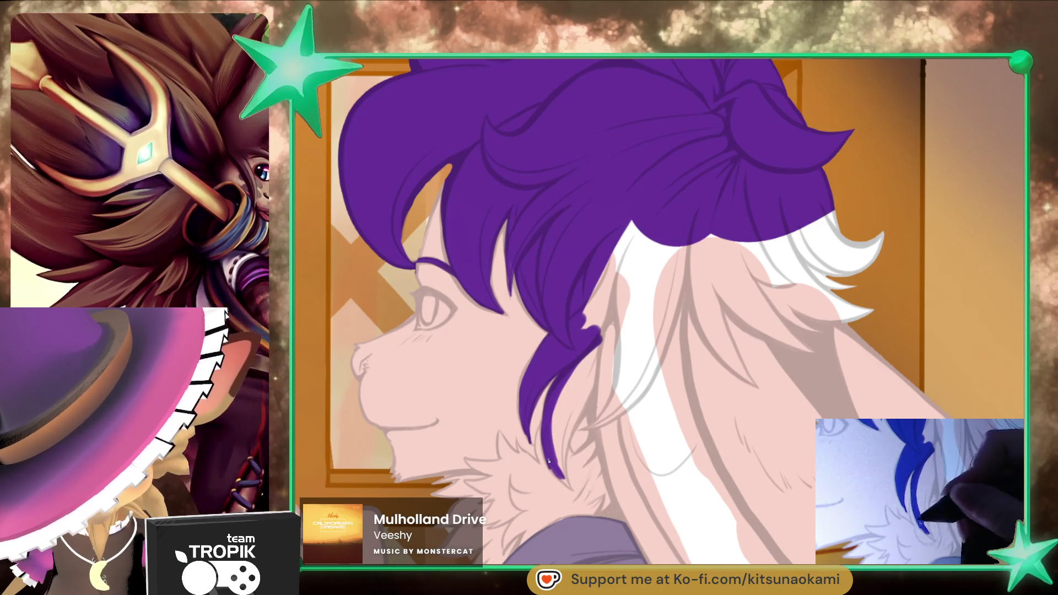
{"action": "mouse_move", "coordinate": [572, 485]}
{"action": "left_mouse_down"}
{"action": "mouse_move", "coordinate": [581, 410]}
{"action": "mouse_move", "coordinate": [566, 462]}
{"action": "mouse_move", "coordinate": [562, 418]}
{"action": "mouse_move", "coordinate": [579, 369]}
{"action": "mouse_move", "coordinate": [593, 382]}
{"action": "mouse_move", "coordinate": [617, 372]}
{"action": "mouse_move", "coordinate": [604, 295]}
{"action": "mouse_move", "coordinate": [586, 365]}
{"action": "left_mouse_up"}
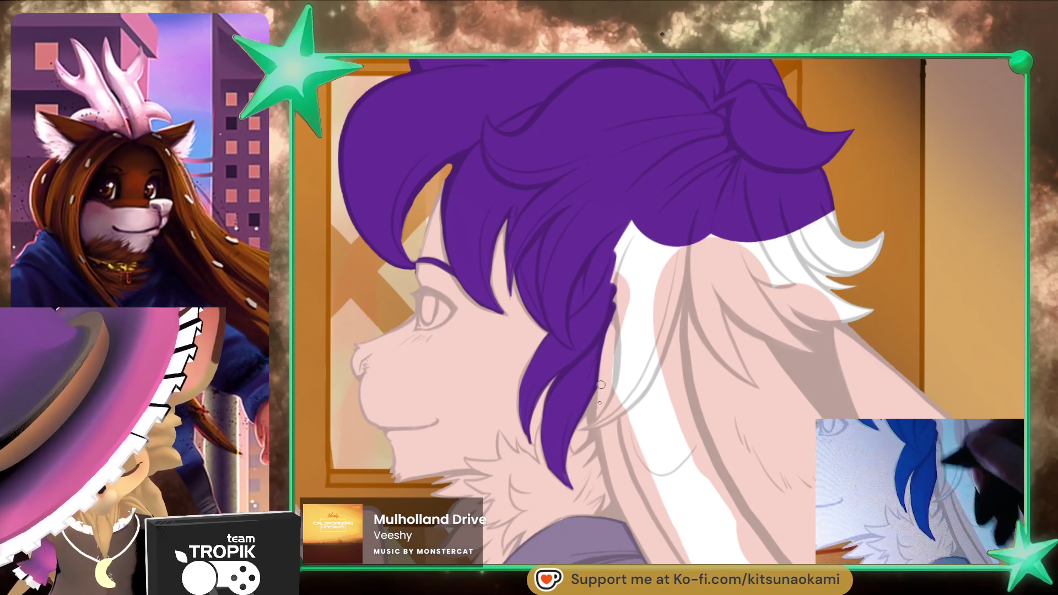
{"action": "left_click_drag", "start_coordinate": [614, 290], "coordinate": [616, 412]}
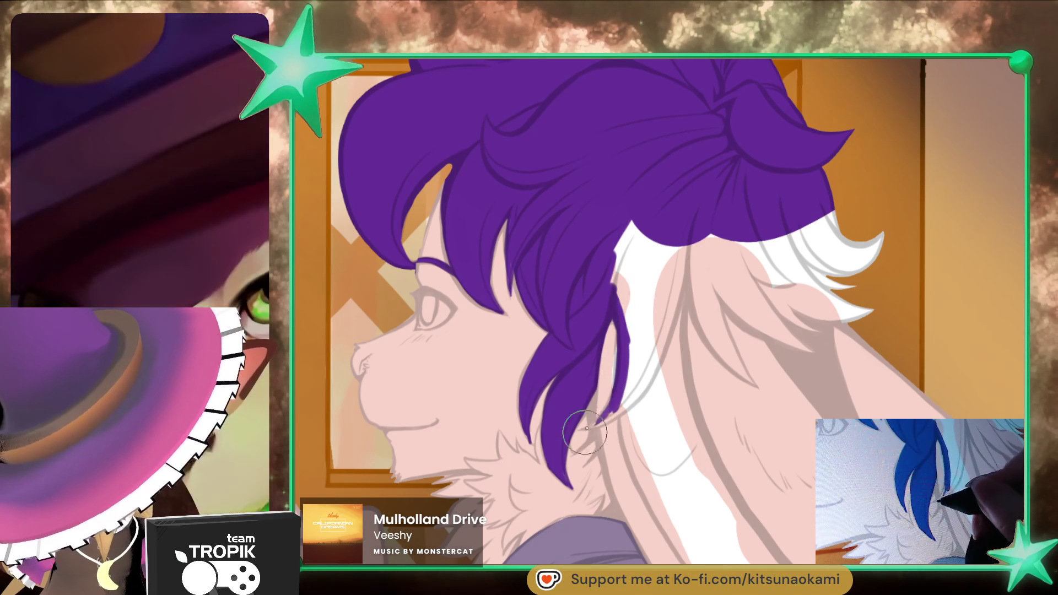
{"action": "left_click_drag", "start_coordinate": [626, 406], "coordinate": [684, 278]}
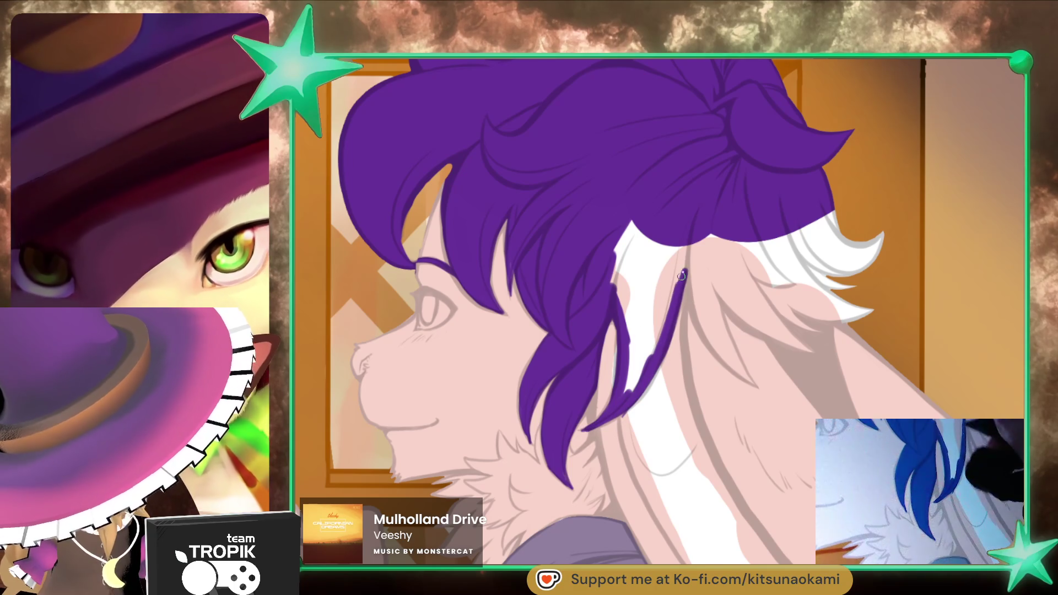
{"action": "mouse_move", "coordinate": [649, 408]}
{"action": "left_mouse_down"}
{"action": "mouse_move", "coordinate": [649, 431]}
{"action": "mouse_move", "coordinate": [753, 519]}
{"action": "mouse_move", "coordinate": [753, 397]}
{"action": "mouse_move", "coordinate": [639, 461]}
{"action": "left_mouse_up"}
{"action": "left_click_drag", "start_coordinate": [755, 376], "coordinate": [651, 437]}
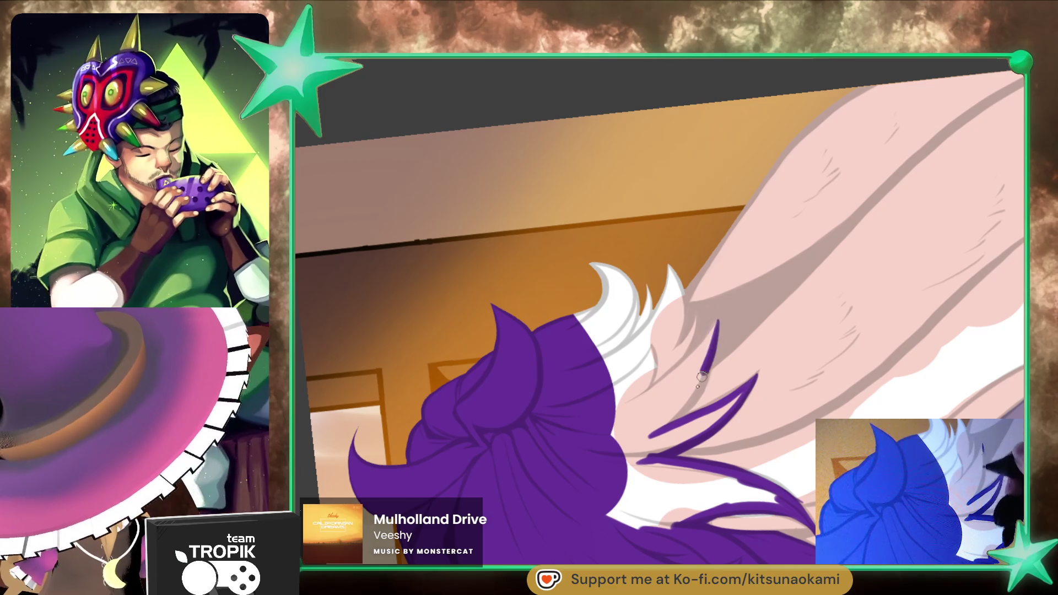
Step: Add long tapered purple hair strands over the ear
{"action": "left_click_drag", "start_coordinate": [717, 319], "coordinate": [617, 411]}
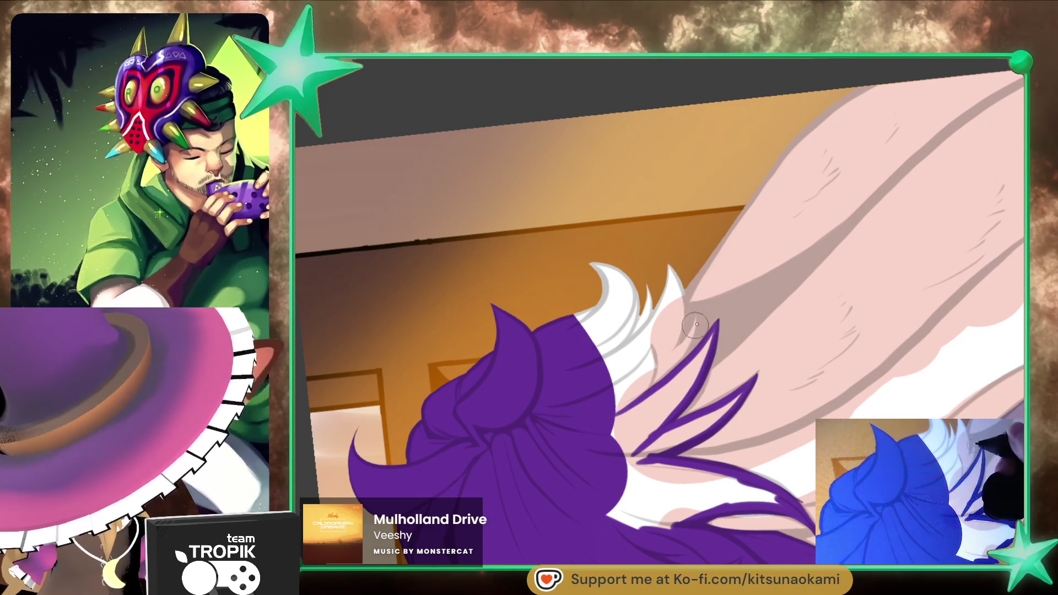
{"action": "left_click_drag", "start_coordinate": [695, 319], "coordinate": [659, 359]}
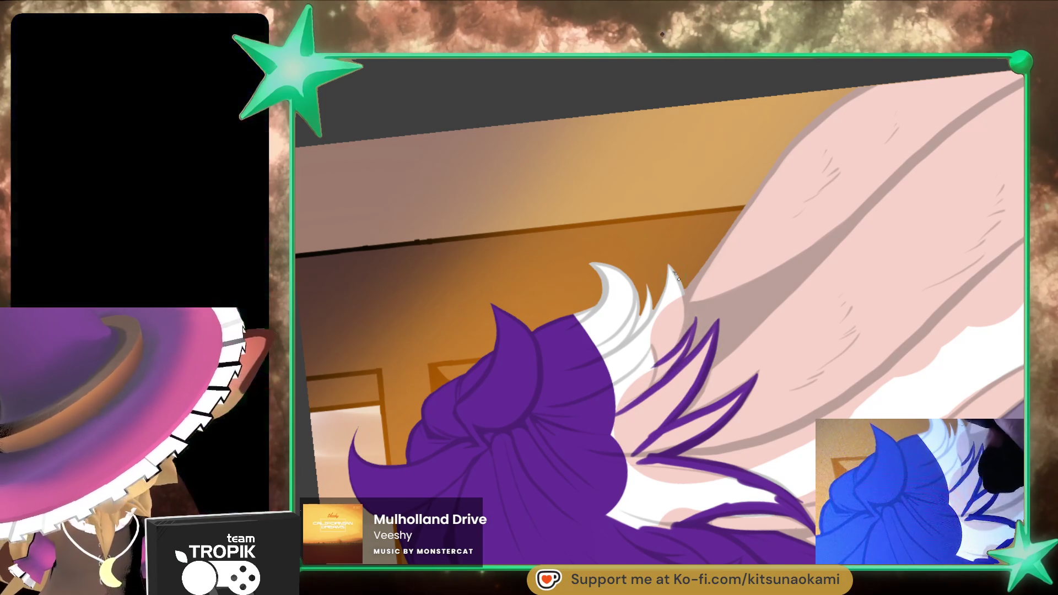
{"action": "mouse_move", "coordinate": [669, 266]}
{"action": "left_mouse_down"}
{"action": "mouse_move", "coordinate": [677, 294]}
{"action": "mouse_move", "coordinate": [606, 309]}
{"action": "mouse_move", "coordinate": [583, 356]}
{"action": "mouse_move", "coordinate": [604, 418]}
{"action": "mouse_move", "coordinate": [661, 347]}
{"action": "mouse_move", "coordinate": [669, 297]}
{"action": "mouse_move", "coordinate": [667, 372]}
{"action": "left_mouse_up"}
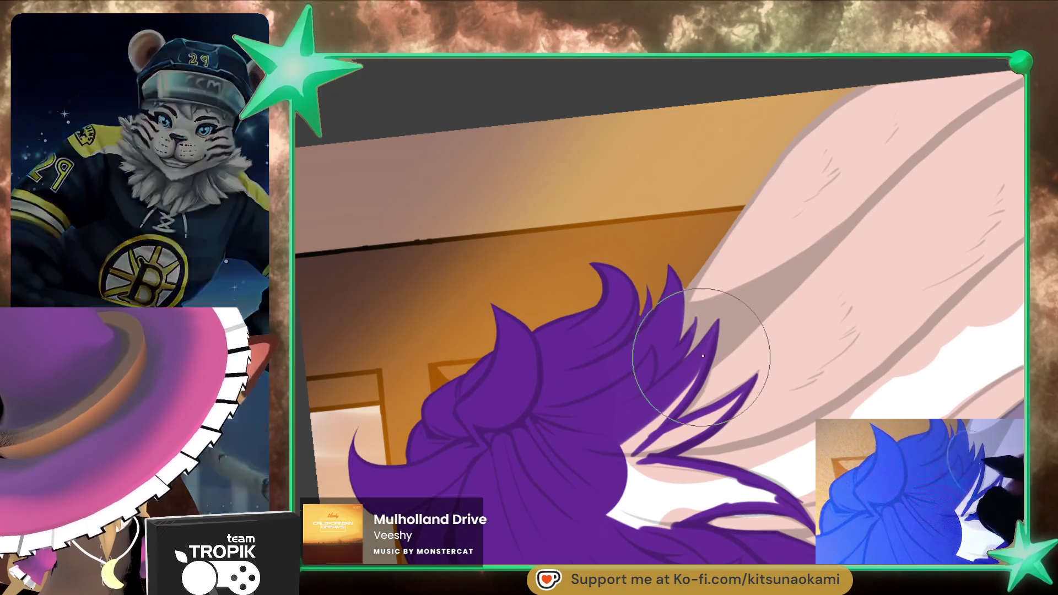
Step: Fill the white gaps between the purple hair strands
{"action": "left_click_drag", "start_coordinate": [669, 314], "coordinate": [630, 235]}
{"action": "key", "text": "bracketleft"}
{"action": "key", "text": "bracketleft"}
{"action": "key", "text": "bracketleft"}
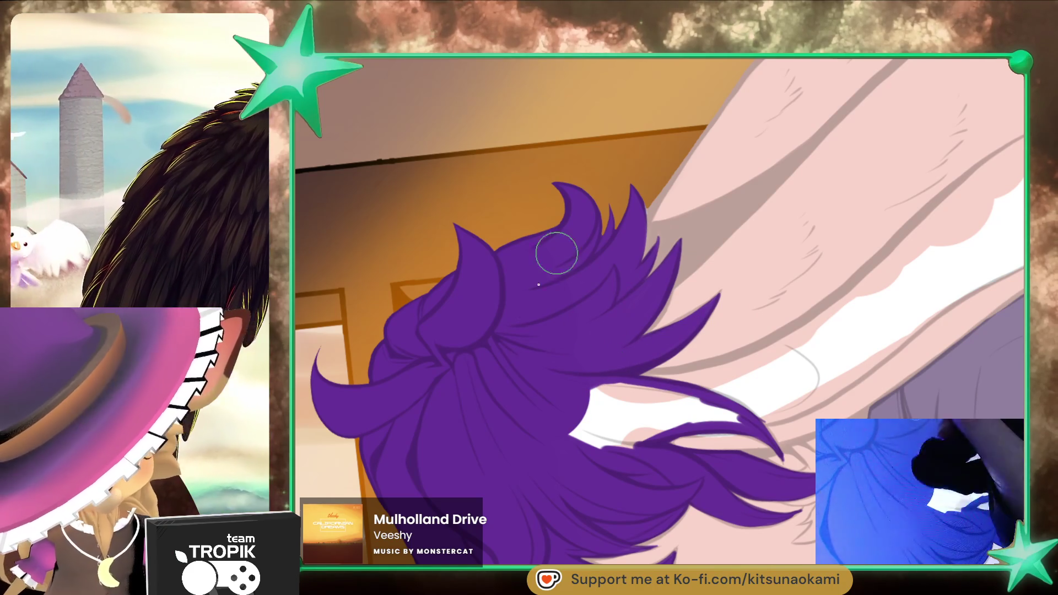
{"action": "left_click_drag", "start_coordinate": [554, 255], "coordinate": [733, 386]}
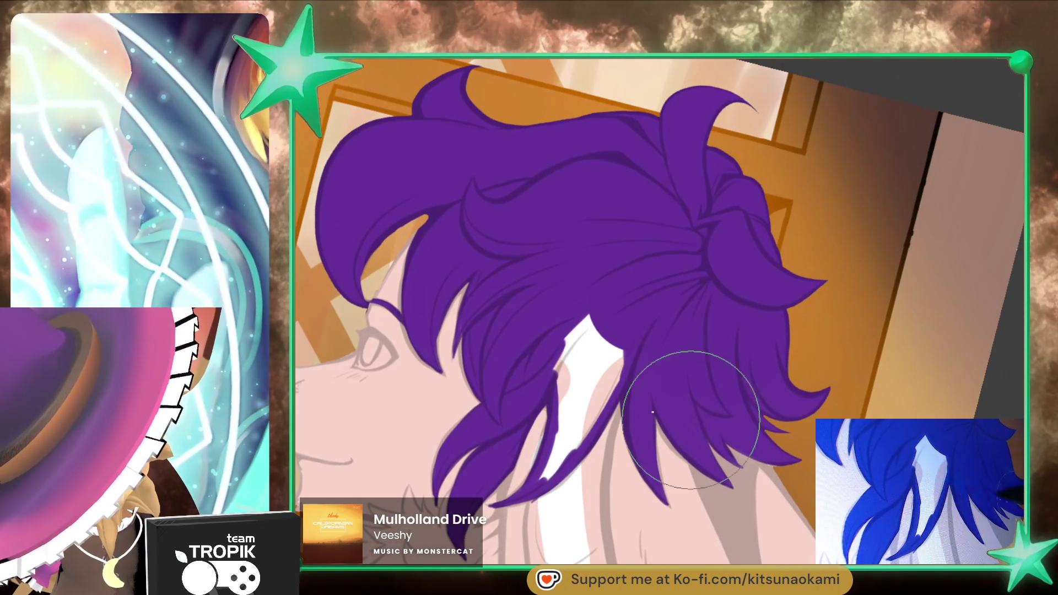
{"action": "key", "text": "bracketright"}
{"action": "key", "text": "bracketright"}
{"action": "key", "text": "bracketright"}
{"action": "key", "text": "bracketleft"}
{"action": "key", "text": "bracketleft"}
{"action": "key", "text": "bracketleft"}
{"action": "mouse_move", "coordinate": [574, 444]}
{"action": "left_mouse_down"}
{"action": "mouse_move", "coordinate": [551, 469]}
{"action": "mouse_move", "coordinate": [548, 378]}
{"action": "mouse_move", "coordinate": [606, 352]}
{"action": "mouse_move", "coordinate": [568, 368]}
{"action": "left_mouse_up"}
{"action": "key", "text": "bracketright"}
{"action": "key", "text": "bracketright"}
{"action": "key", "text": "bracketright"}
{"action": "key", "text": "bracketleft"}
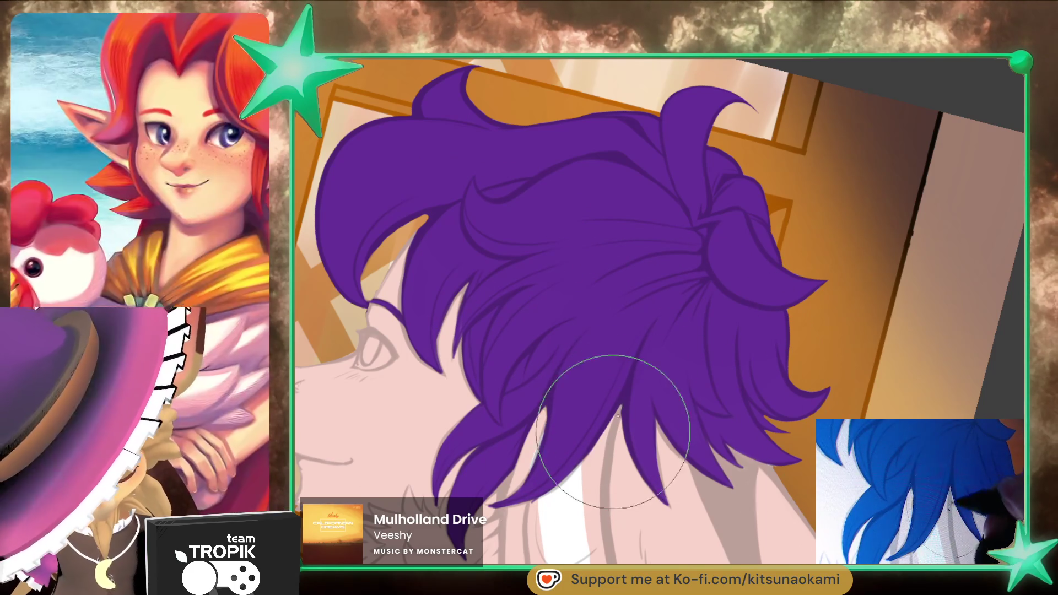
{"action": "scroll", "coordinate": [628, 474], "scroll_direction": "down", "scroll_amount": 5}
Step: Lay darker pink strokes on the ear just below the hair
{"action": "mouse_move", "coordinate": [641, 520]}
{"action": "left_mouse_down"}
{"action": "mouse_move", "coordinate": [802, 401]}
{"action": "mouse_move", "coordinate": [809, 457]}
{"action": "left_mouse_up"}
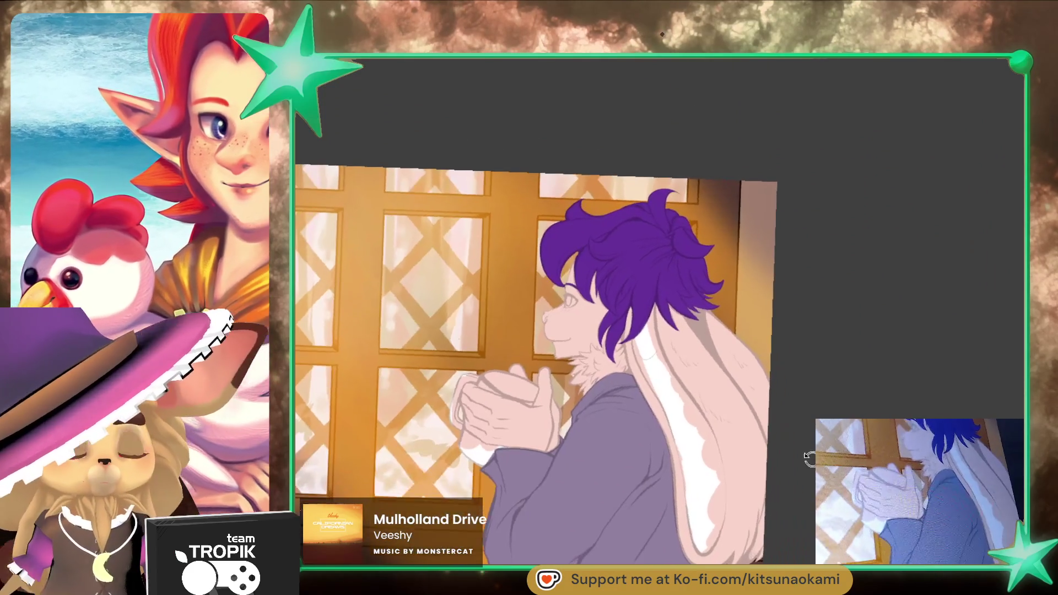
{"action": "scroll", "coordinate": [809, 456], "scroll_direction": "up", "scroll_amount": 3}
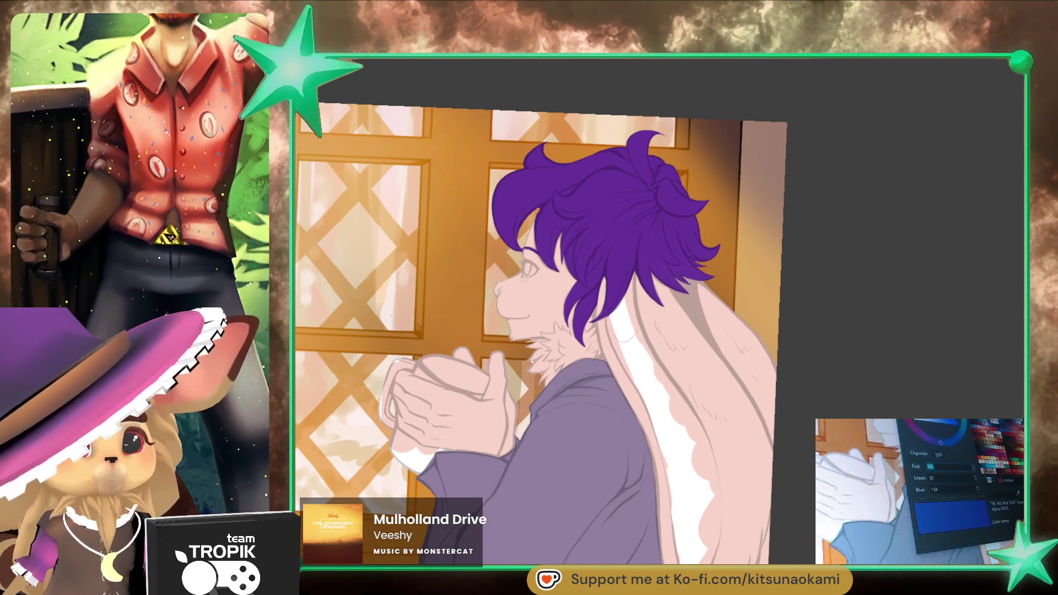
{"action": "left_click", "coordinate": [617, 320]}
{"action": "mouse_move", "coordinate": [615, 322]}
{"action": "left_mouse_down"}
{"action": "mouse_move", "coordinate": [623, 309]}
{"action": "mouse_move", "coordinate": [629, 381]}
{"action": "left_mouse_up"}
{"action": "scroll", "coordinate": [620, 311], "scroll_direction": "up", "scroll_amount": 3}
{"action": "left_click_drag", "start_coordinate": [617, 300], "coordinate": [636, 402]}
{"action": "left_click_drag", "start_coordinate": [628, 330], "coordinate": [667, 429]}
Step: Spread the rosy shadow tone across the inner ear below the hair
{"action": "key", "text": "["}
{"action": "left_click_drag", "start_coordinate": [584, 300], "coordinate": [557, 341]}
{"action": "mouse_move", "coordinate": [571, 334]}
{"action": "left_mouse_down"}
{"action": "mouse_move", "coordinate": [600, 374]}
{"action": "mouse_move", "coordinate": [610, 334]}
{"action": "left_mouse_up"}
{"action": "key", "text": "e"}
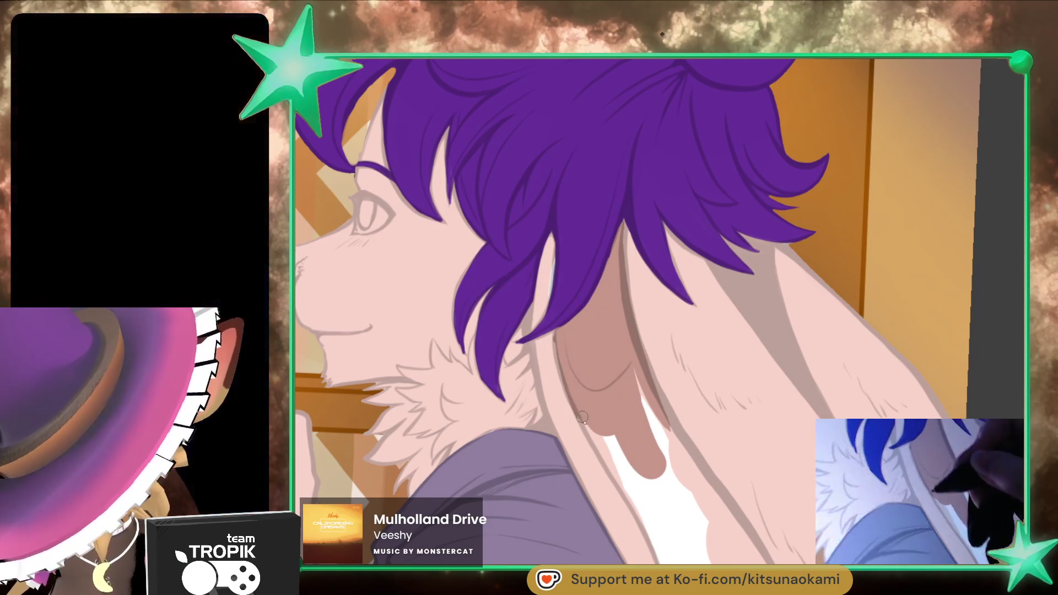
{"action": "mouse_move", "coordinate": [648, 523]}
{"action": "left_mouse_down"}
{"action": "mouse_move", "coordinate": [612, 440]}
{"action": "mouse_move", "coordinate": [672, 496]}
{"action": "mouse_move", "coordinate": [683, 469]}
{"action": "mouse_move", "coordinate": [626, 380]}
{"action": "left_mouse_up"}
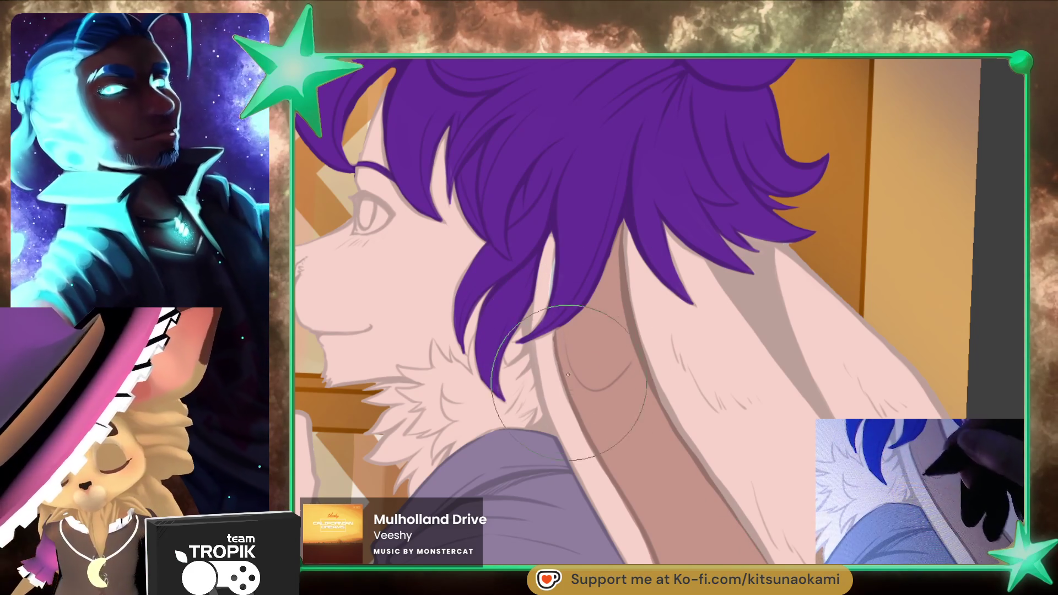
{"action": "scroll", "coordinate": [569, 384], "scroll_direction": "down", "scroll_amount": 5}
{"action": "scroll", "coordinate": [621, 385], "scroll_direction": "up", "scroll_amount": 4}
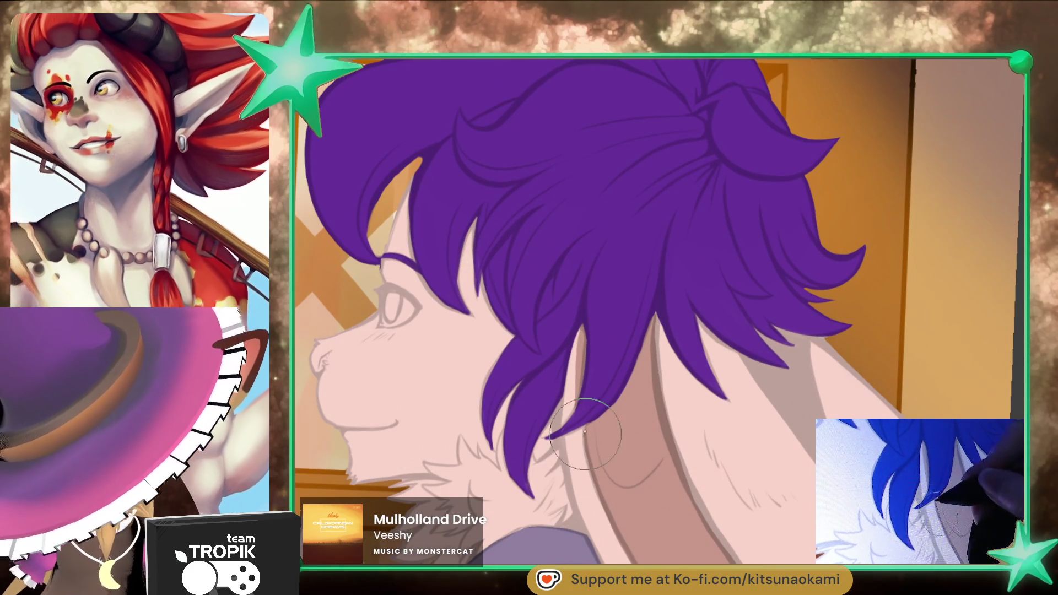
{"action": "scroll", "coordinate": [602, 465], "scroll_direction": "down", "scroll_amount": 5}
Step: Tilt and zoom onto the ear, then paint pink over its white patch
{"action": "left_click_drag", "start_coordinate": [763, 455], "coordinate": [793, 526]}
{"action": "scroll", "coordinate": [793, 527], "scroll_direction": "up", "scroll_amount": 6}
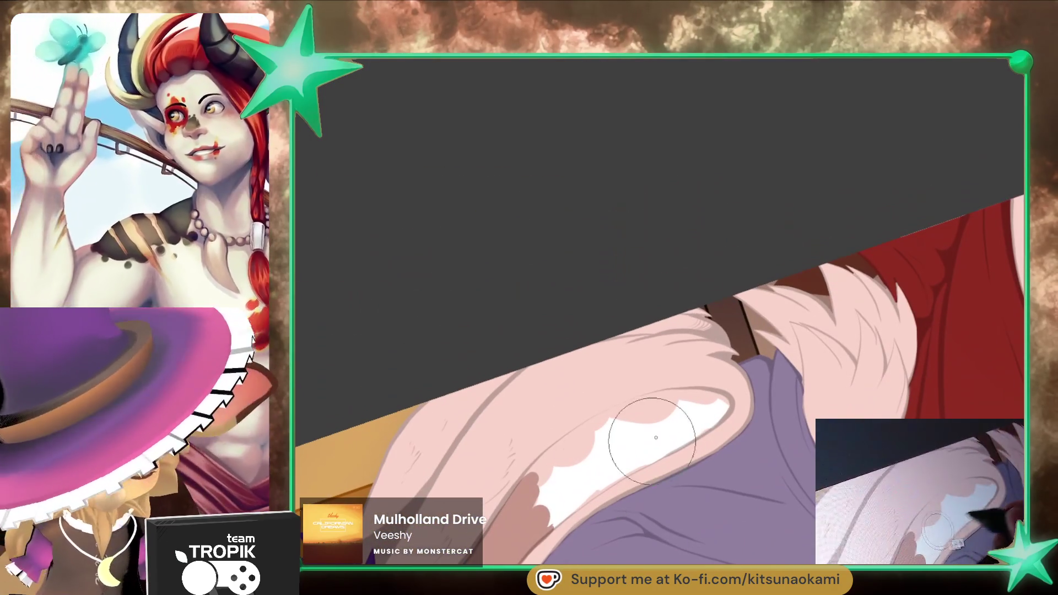
{"action": "left_click_drag", "start_coordinate": [626, 455], "coordinate": [573, 487]}
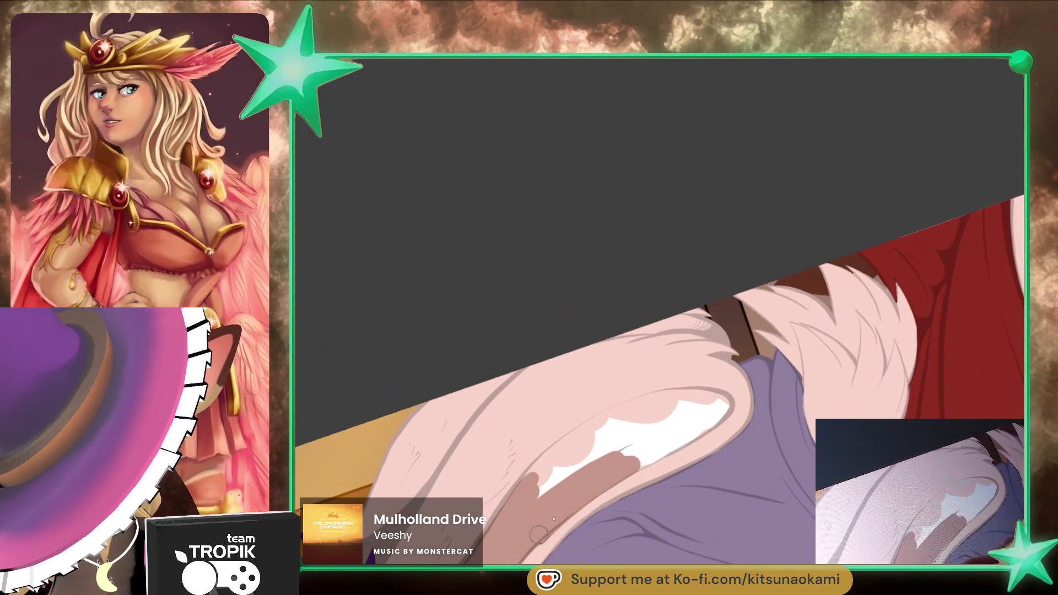
{"action": "mouse_move", "coordinate": [632, 463]}
{"action": "left_mouse_down"}
{"action": "mouse_move", "coordinate": [716, 411]}
{"action": "mouse_move", "coordinate": [628, 408]}
{"action": "mouse_move", "coordinate": [529, 482]}
{"action": "mouse_move", "coordinate": [705, 412]}
{"action": "left_mouse_up"}
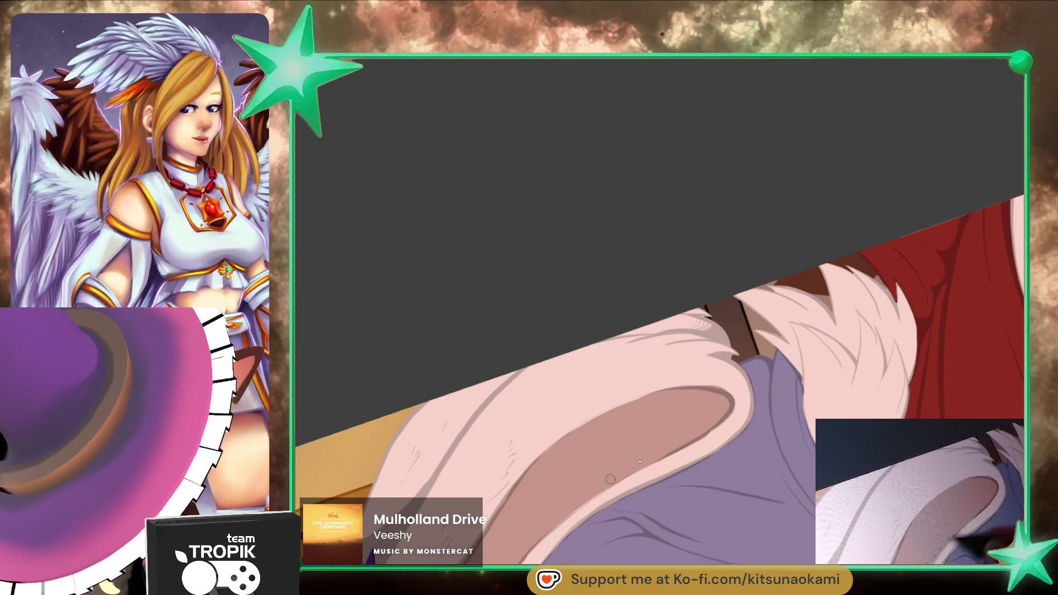
Step: Enlarge the brush and bring the whole picture back into an upright, fitted view
{"action": "left_click_drag", "start_coordinate": [585, 507], "coordinate": [519, 535]}
{"action": "scroll", "coordinate": [642, 388], "scroll_direction": "up", "scroll_amount": 5}
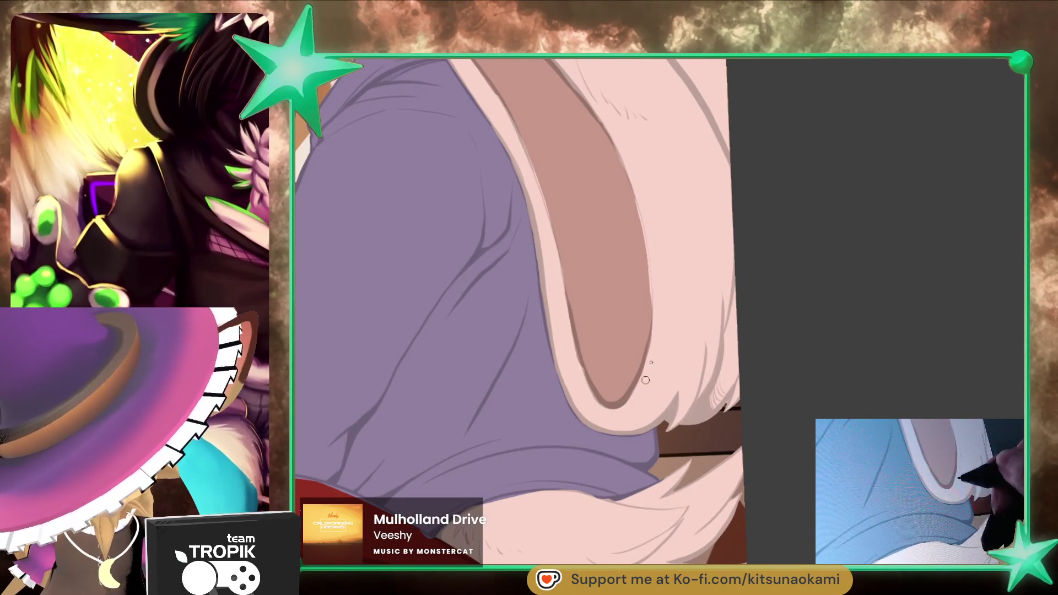
{"action": "key", "text": "bracketright"}
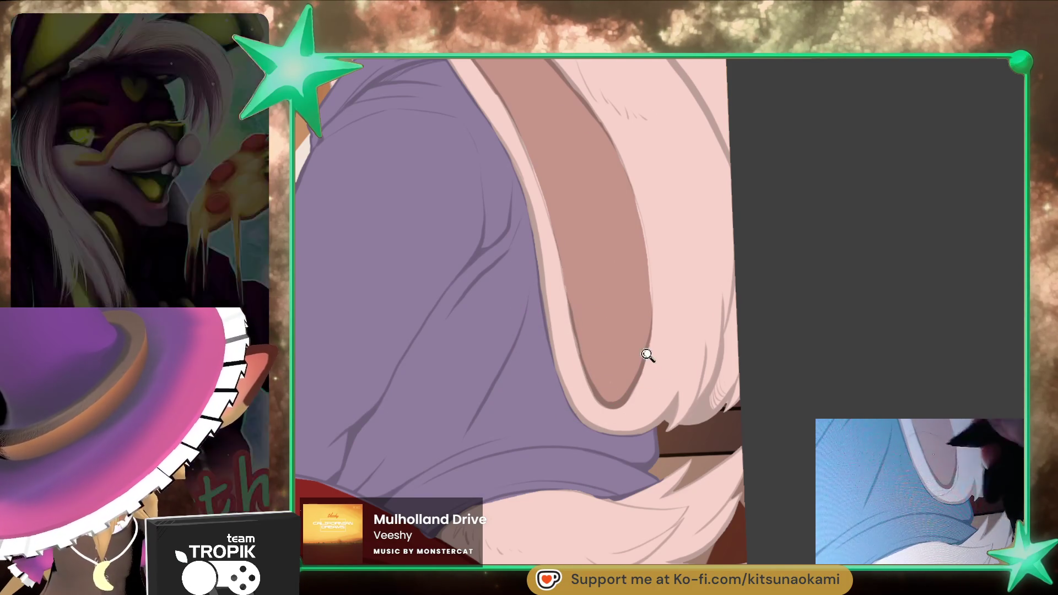
{"action": "key", "text": "ctrl+0"}
{"action": "mouse_move", "coordinate": [725, 493]}
{"action": "left_mouse_down"}
{"action": "mouse_move", "coordinate": [709, 502]}
{"action": "mouse_move", "coordinate": [720, 444]}
{"action": "mouse_move", "coordinate": [769, 411]}
{"action": "mouse_move", "coordinate": [496, 332]}
{"action": "mouse_move", "coordinate": [606, 435]}
{"action": "mouse_move", "coordinate": [620, 412]}
{"action": "mouse_move", "coordinate": [612, 421]}
{"action": "mouse_move", "coordinate": [626, 513]}
{"action": "mouse_move", "coordinate": [791, 507]}
{"action": "mouse_move", "coordinate": [783, 418]}
{"action": "left_mouse_up"}
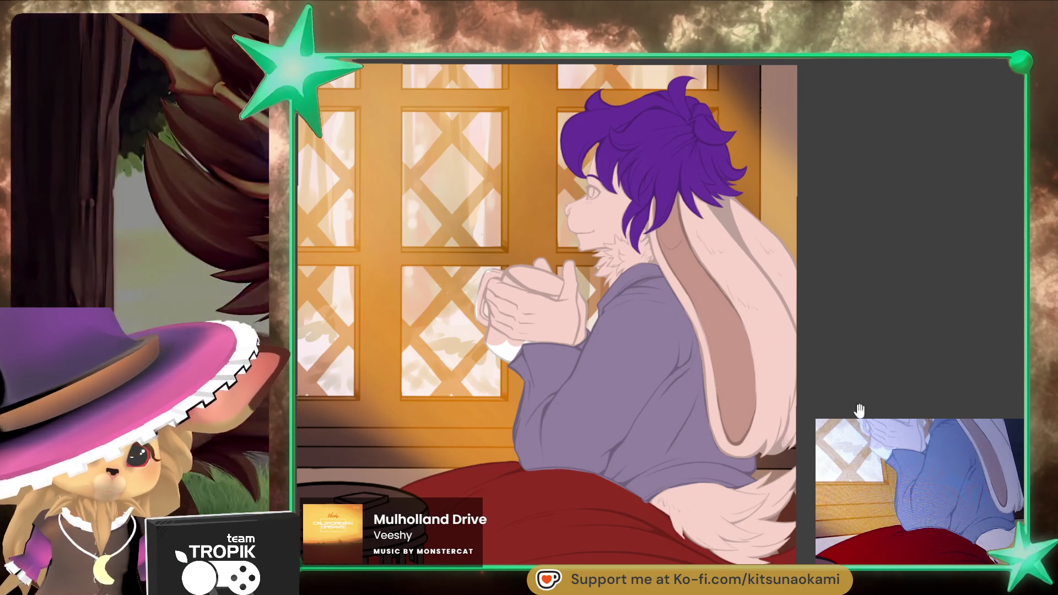
Step: Zoom into the face and tone the bright iris highlight down to grey
{"action": "scroll", "coordinate": [859, 411], "scroll_direction": "down", "scroll_amount": 2}
{"action": "scroll", "coordinate": [936, 275], "scroll_direction": "up", "scroll_amount": 5}
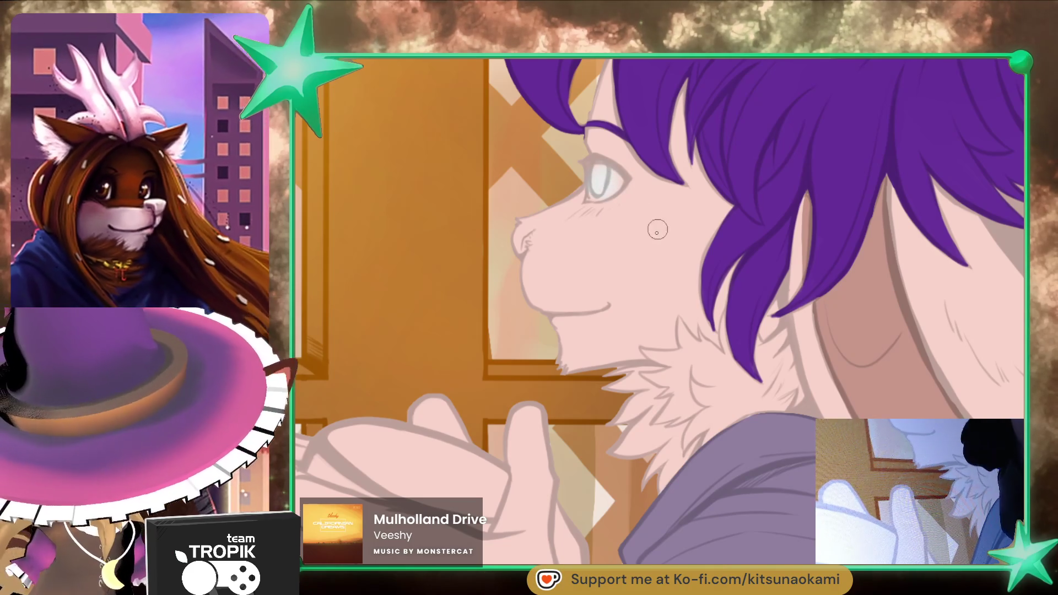
{"action": "scroll", "coordinate": [659, 225], "scroll_direction": "up", "scroll_amount": 3}
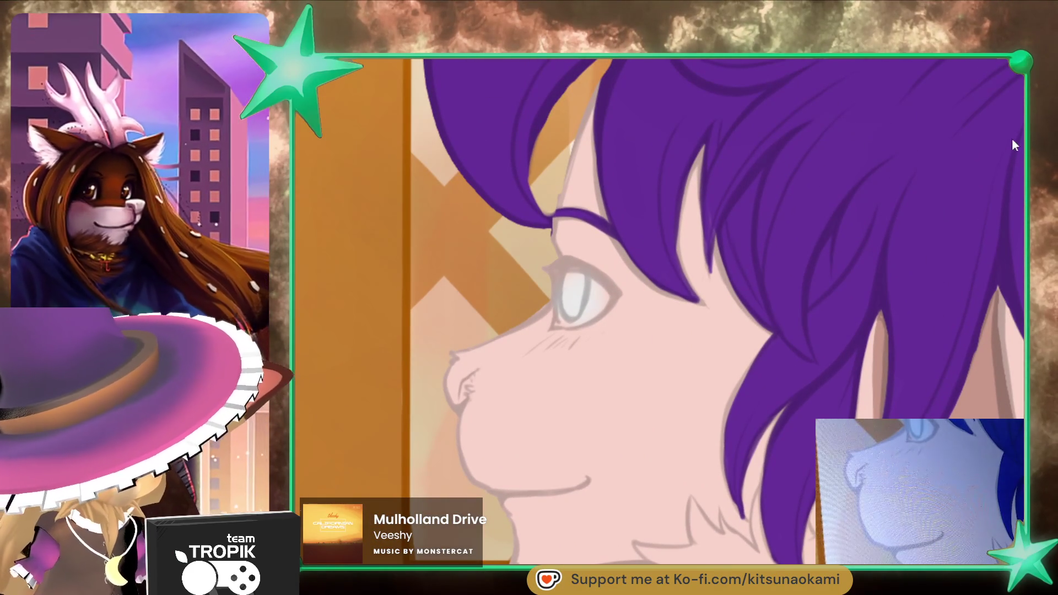
{"action": "left_click_drag", "start_coordinate": [592, 285], "coordinate": [596, 307]}
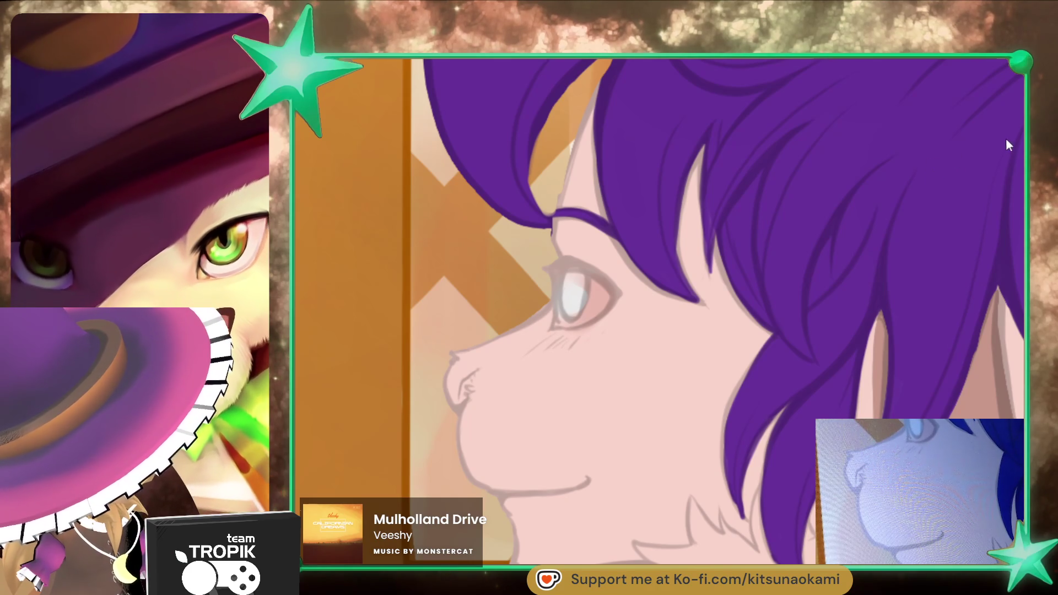
{"action": "mouse_move", "coordinate": [572, 319]}
{"action": "left_mouse_down"}
{"action": "mouse_move", "coordinate": [570, 281]}
{"action": "mouse_move", "coordinate": [595, 284]}
{"action": "mouse_move", "coordinate": [579, 284]}
{"action": "mouse_move", "coordinate": [587, 304]}
{"action": "mouse_move", "coordinate": [582, 273]}
{"action": "left_mouse_up"}
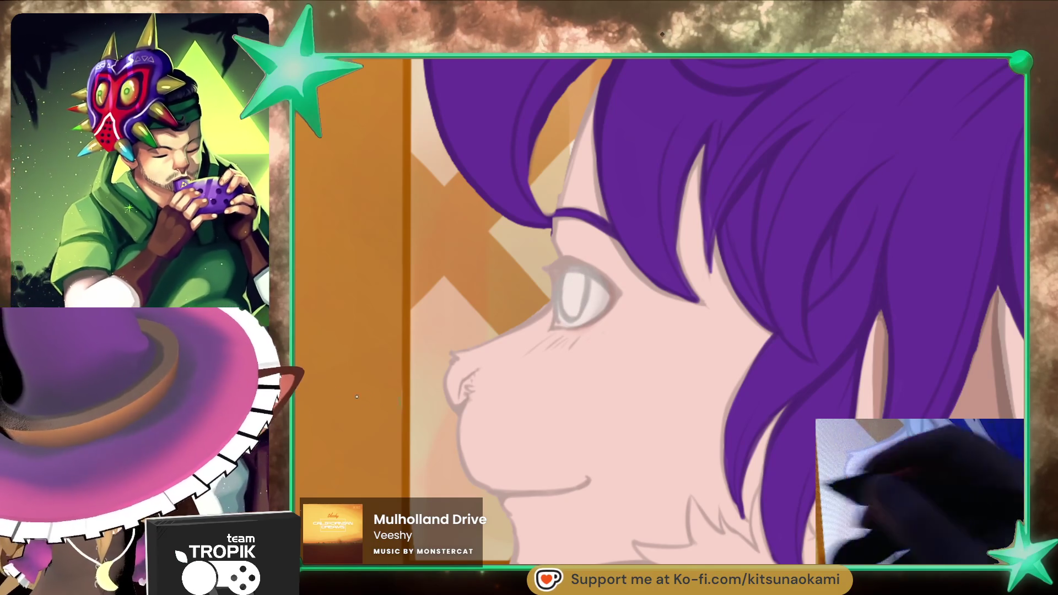
Step: Draw a thick dark eyelash line along the eye's top, darkest at the inner corner
{"action": "scroll", "coordinate": [633, 406], "scroll_direction": "up", "scroll_amount": 2}
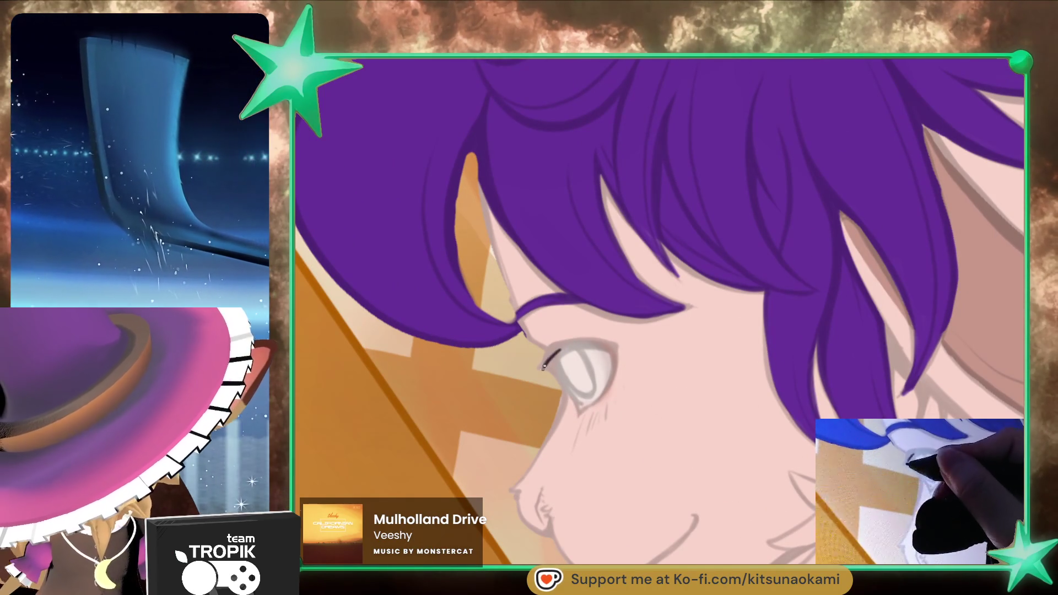
{"action": "left_click_drag", "start_coordinate": [599, 345], "coordinate": [543, 366]}
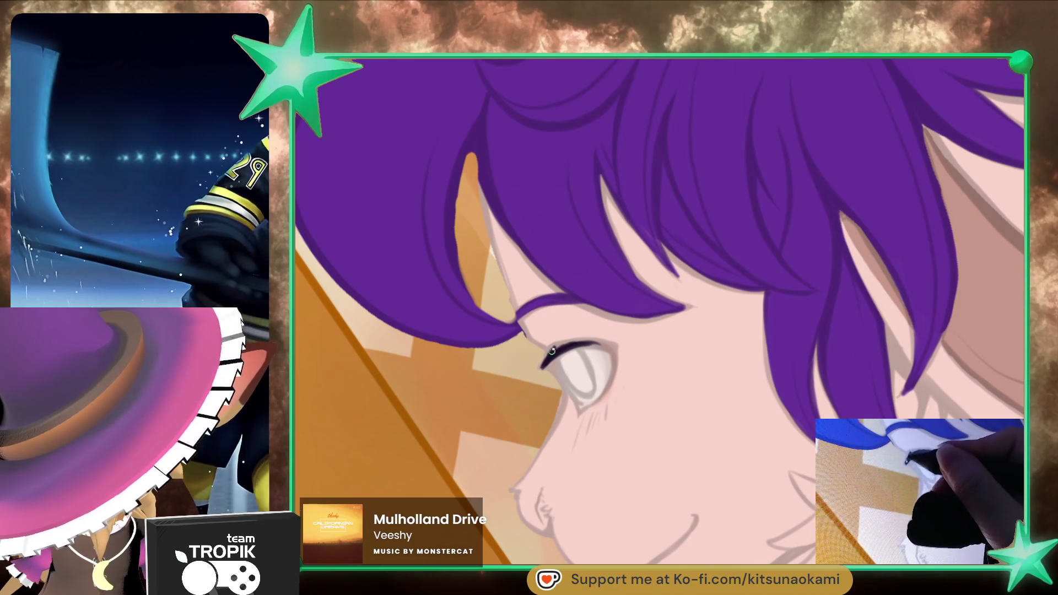
{"action": "left_click_drag", "start_coordinate": [613, 347], "coordinate": [569, 343]}
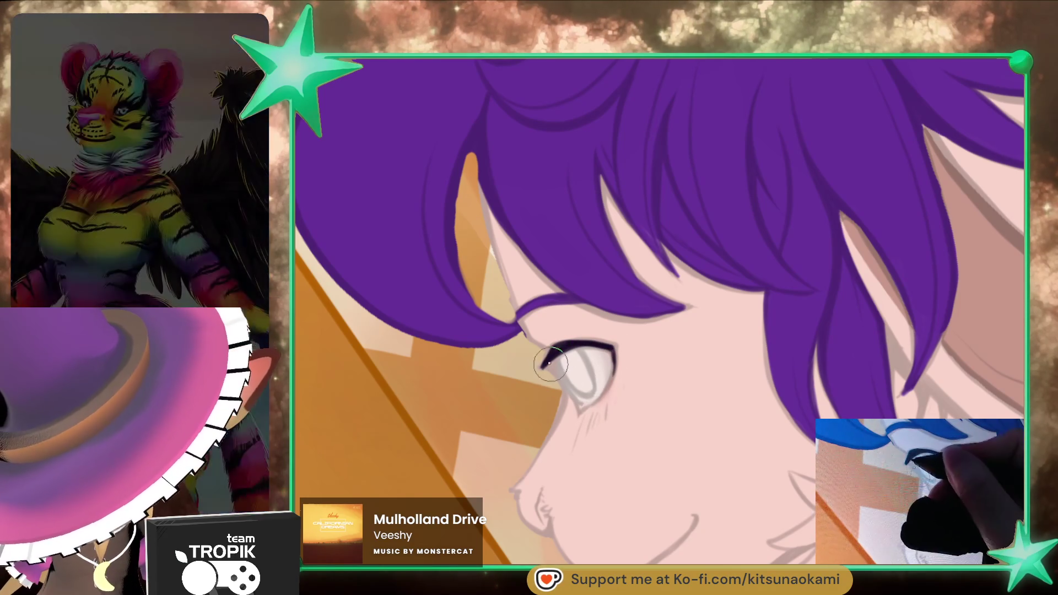
{"action": "left_click_drag", "start_coordinate": [560, 352], "coordinate": [548, 370]}
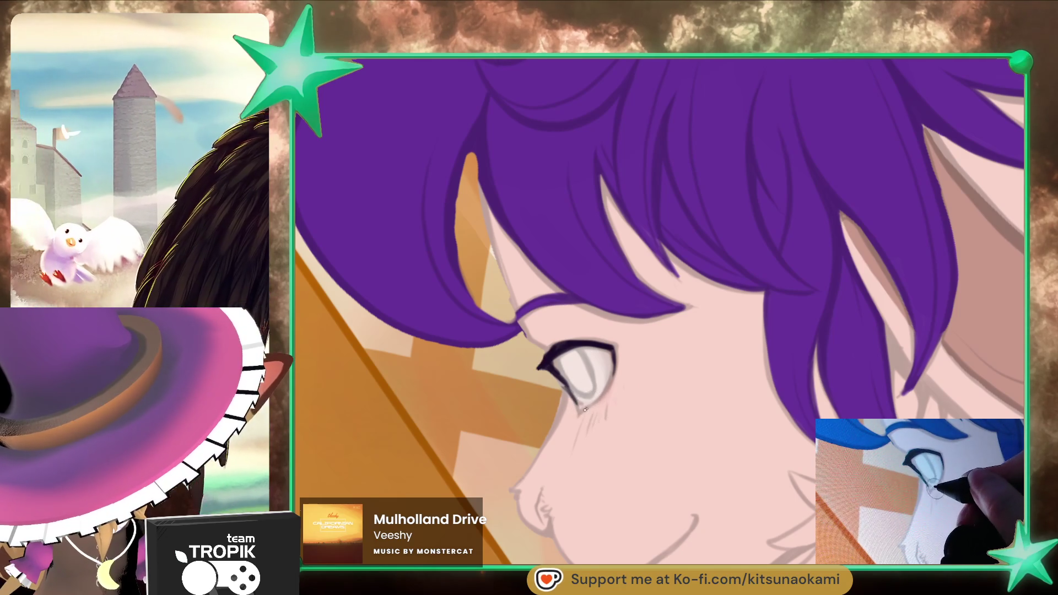
Step: Rotate the face upward and paint pink shading along the nostril edge
{"action": "mouse_move", "coordinate": [566, 388]}
{"action": "left_mouse_down"}
{"action": "mouse_move", "coordinate": [732, 461]}
{"action": "mouse_move", "coordinate": [1017, 181]}
{"action": "left_mouse_up"}
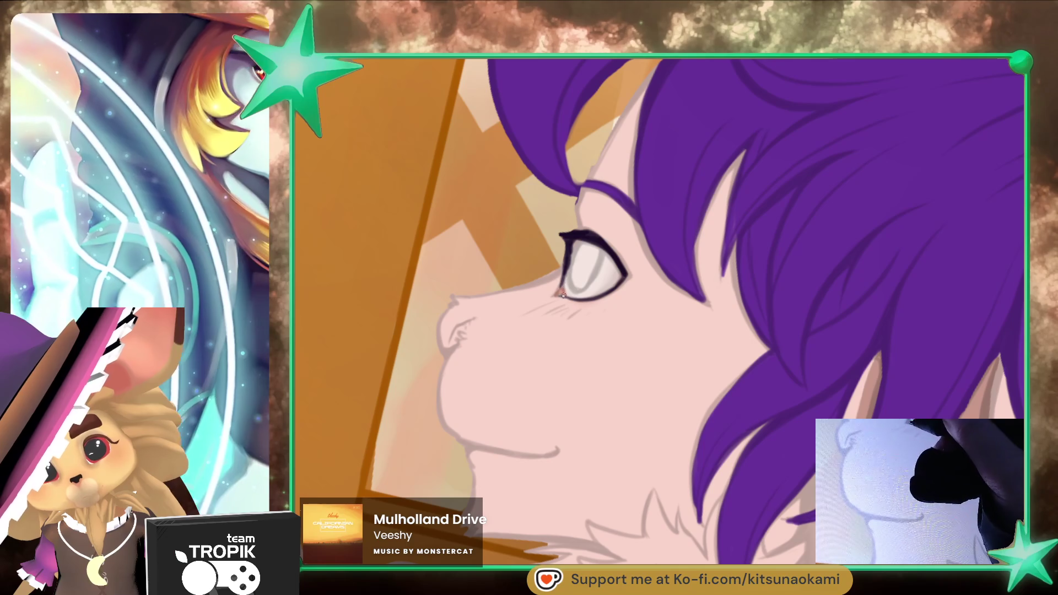
{"action": "left_click_drag", "start_coordinate": [456, 332], "coordinate": [460, 327]}
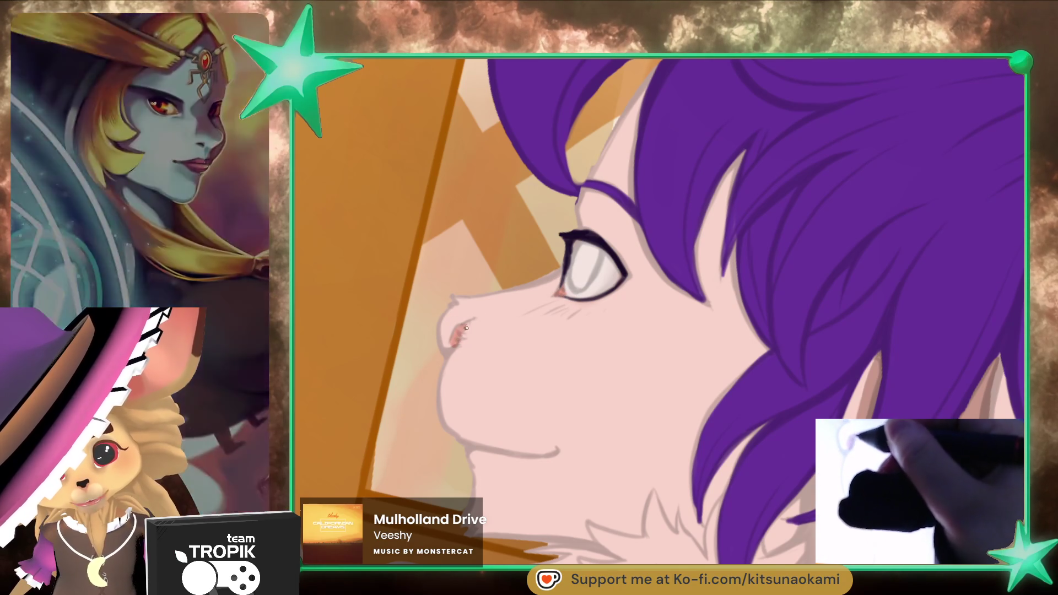
{"action": "left_click_drag", "start_coordinate": [460, 328], "coordinate": [453, 348]}
{"action": "mouse_move", "coordinate": [661, 463]}
{"action": "left_mouse_down"}
{"action": "mouse_move", "coordinate": [692, 461]}
{"action": "mouse_move", "coordinate": [594, 491]}
{"action": "left_mouse_up"}
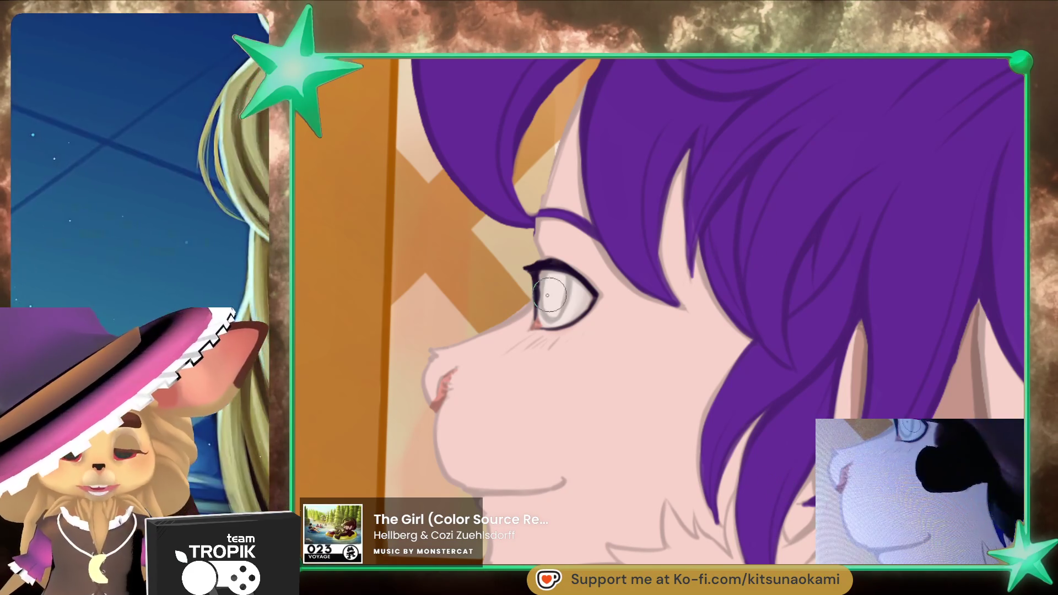
Step: Fill the iris green and add a light-teal highlight stroke across it
{"action": "left_click", "coordinate": [549, 315]}
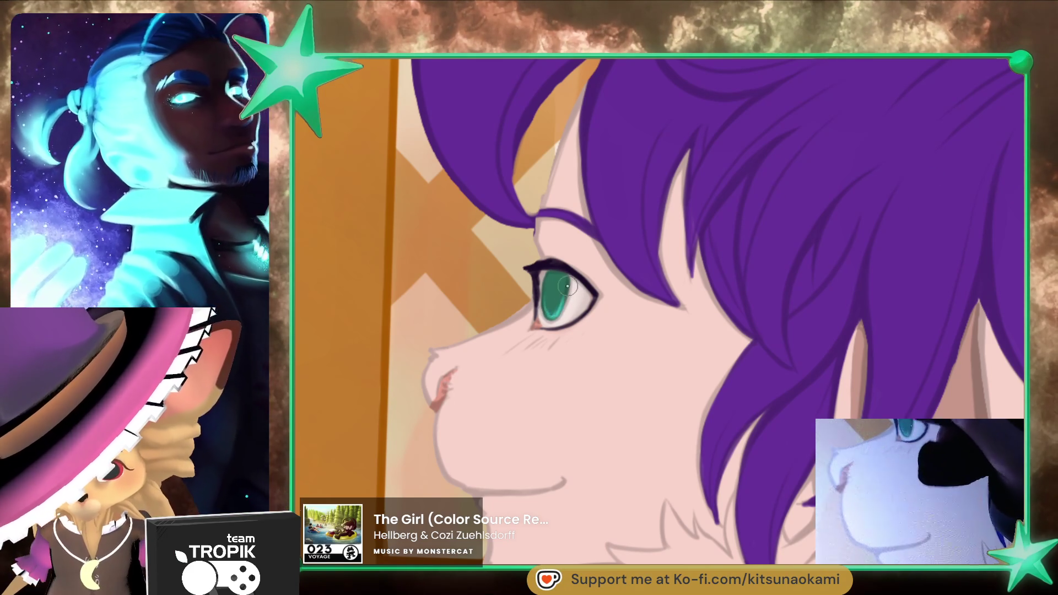
{"action": "left_click_drag", "start_coordinate": [560, 299], "coordinate": [585, 297]}
{"action": "scroll", "coordinate": [788, 442], "scroll_direction": "down", "scroll_amount": 5}
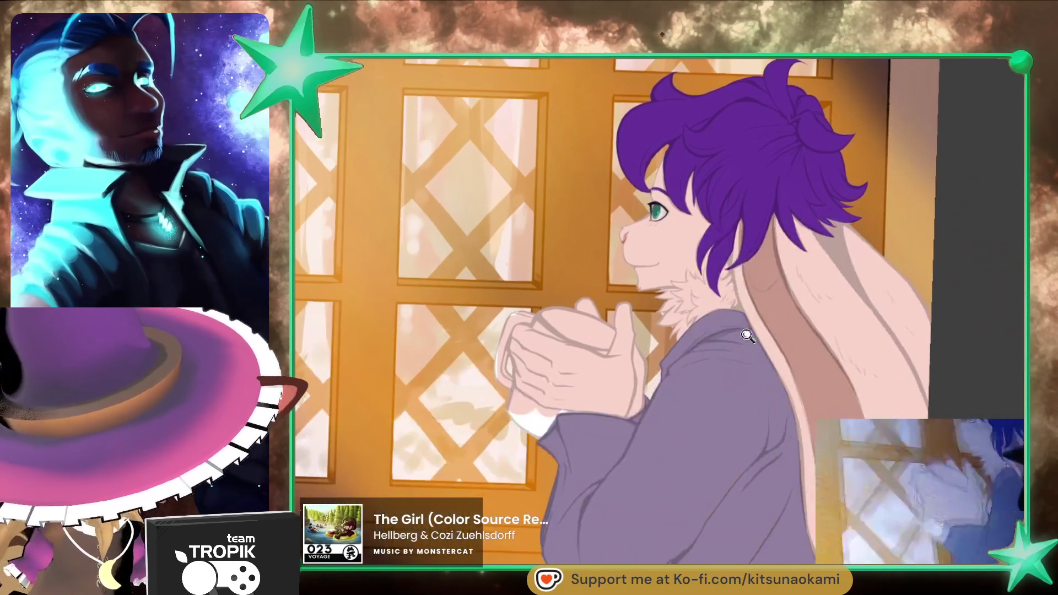
{"action": "scroll", "coordinate": [788, 442], "scroll_direction": "down", "scroll_amount": 2}
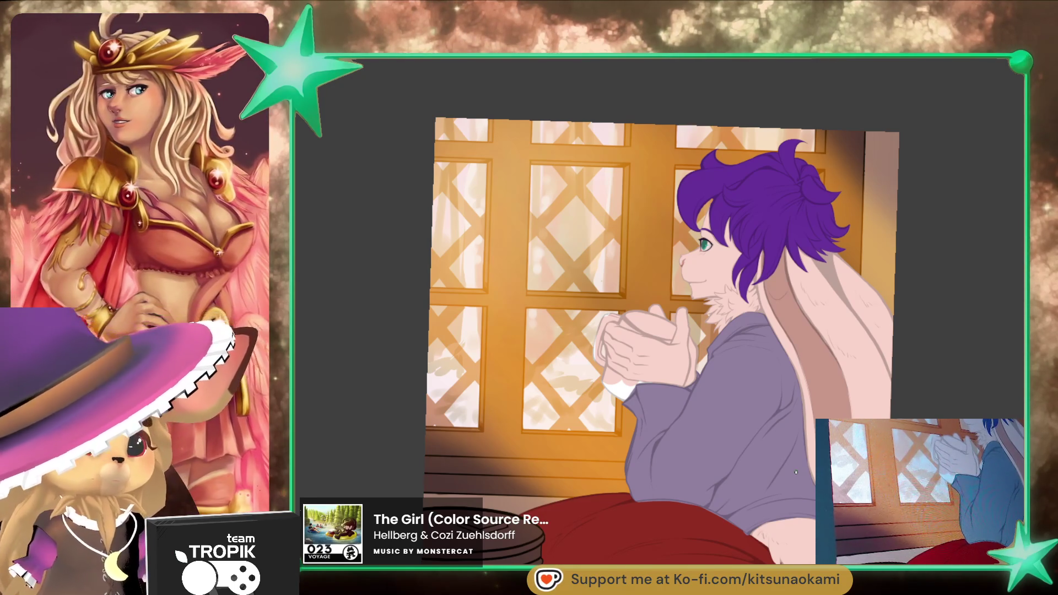
{"action": "mouse_move", "coordinate": [747, 435]}
{"action": "left_mouse_down"}
{"action": "mouse_move", "coordinate": [758, 445]}
{"action": "mouse_move", "coordinate": [716, 366]}
{"action": "mouse_move", "coordinate": [661, 418]}
{"action": "left_mouse_up"}
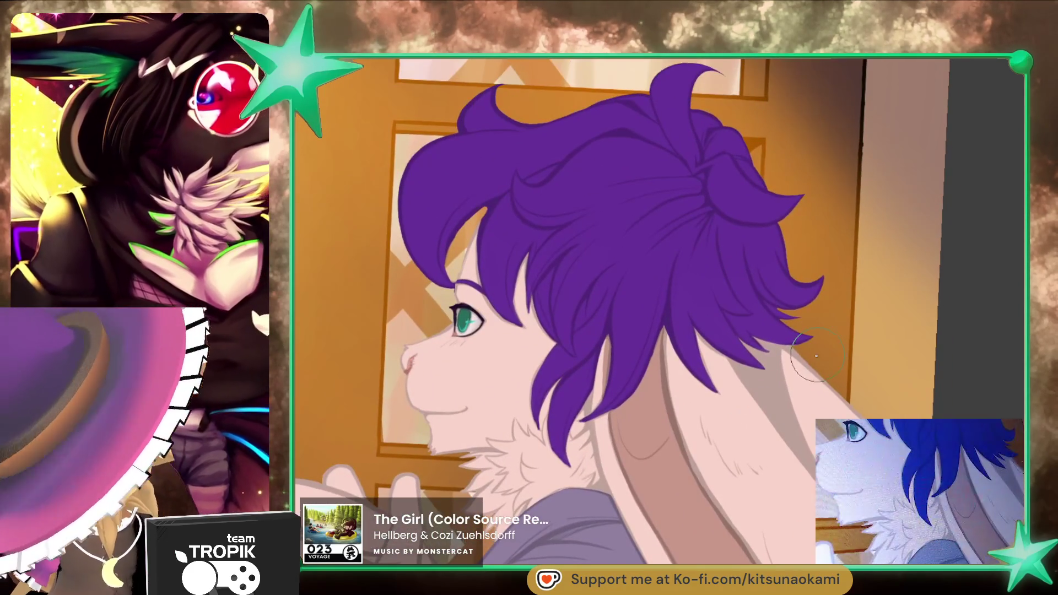
Step: Dab purple onto the hair tip, then eyedropper the skin colour near the forehead
{"action": "left_click_drag", "start_coordinate": [656, 432], "coordinate": [686, 452]}
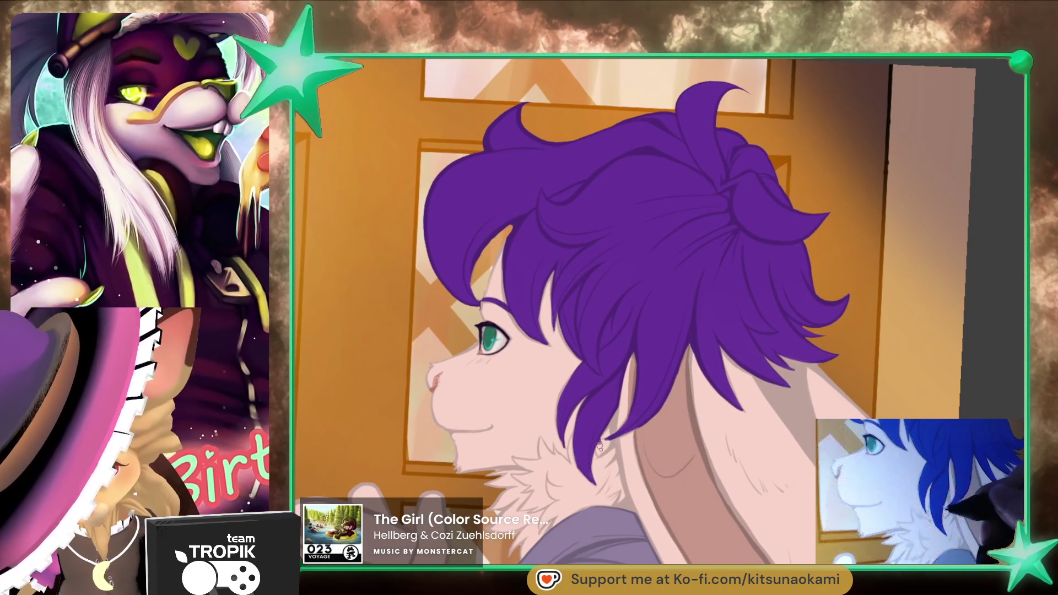
{"action": "left_click", "coordinate": [598, 445]}
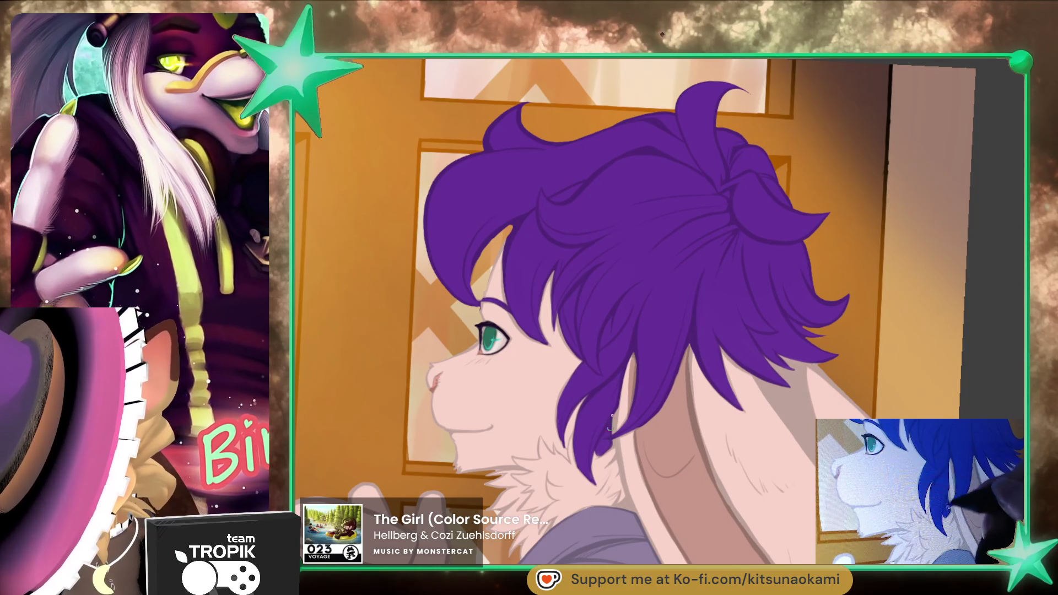
{"action": "left_click_drag", "start_coordinate": [612, 382], "coordinate": [681, 423]}
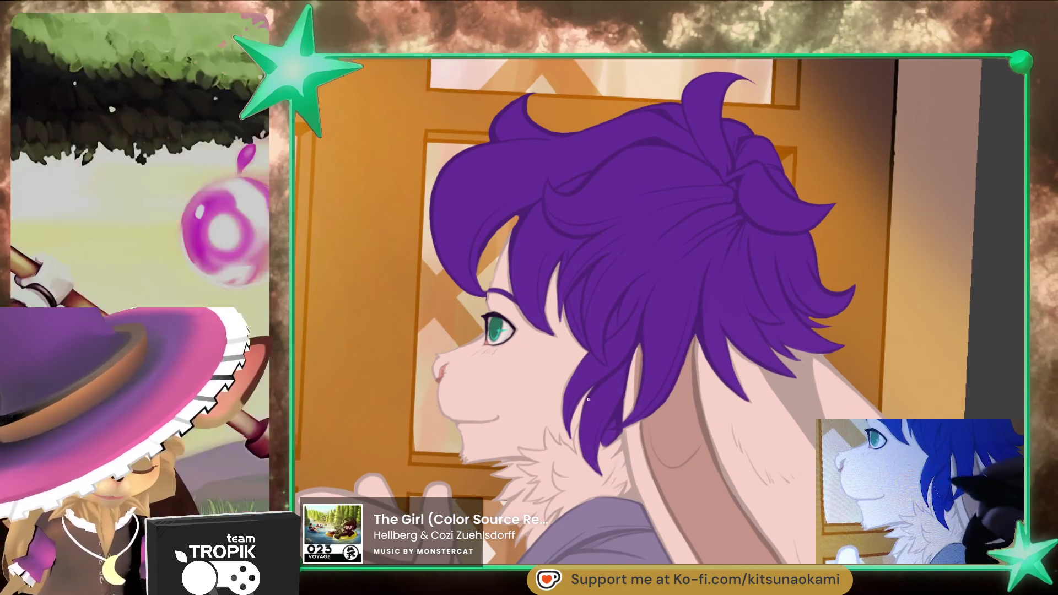
{"action": "scroll", "coordinate": [586, 395], "scroll_direction": "up", "scroll_amount": 2}
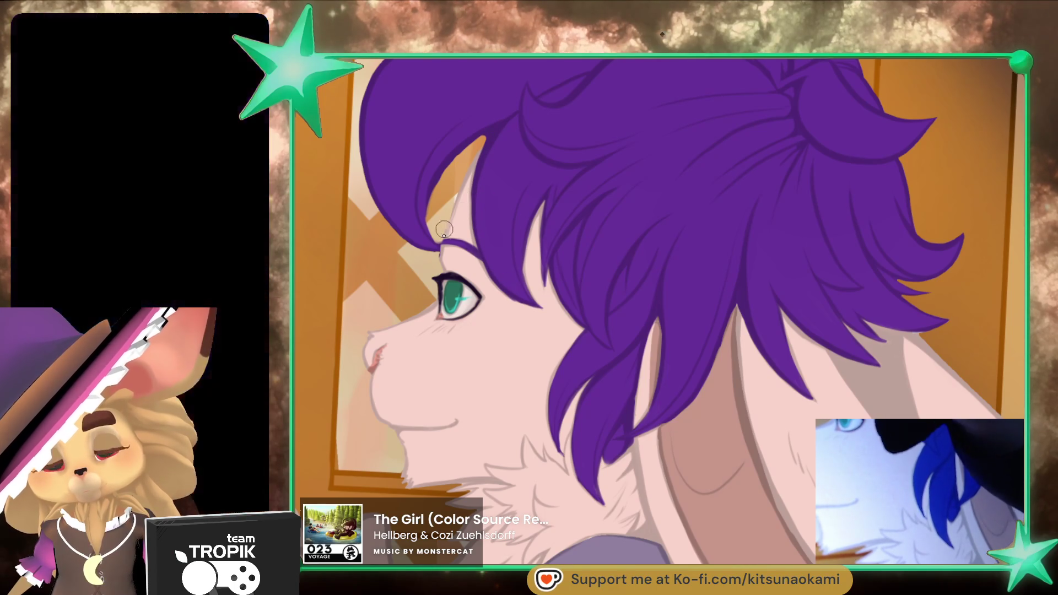
{"action": "left_click", "coordinate": [525, 194], "text": "ctrl"}
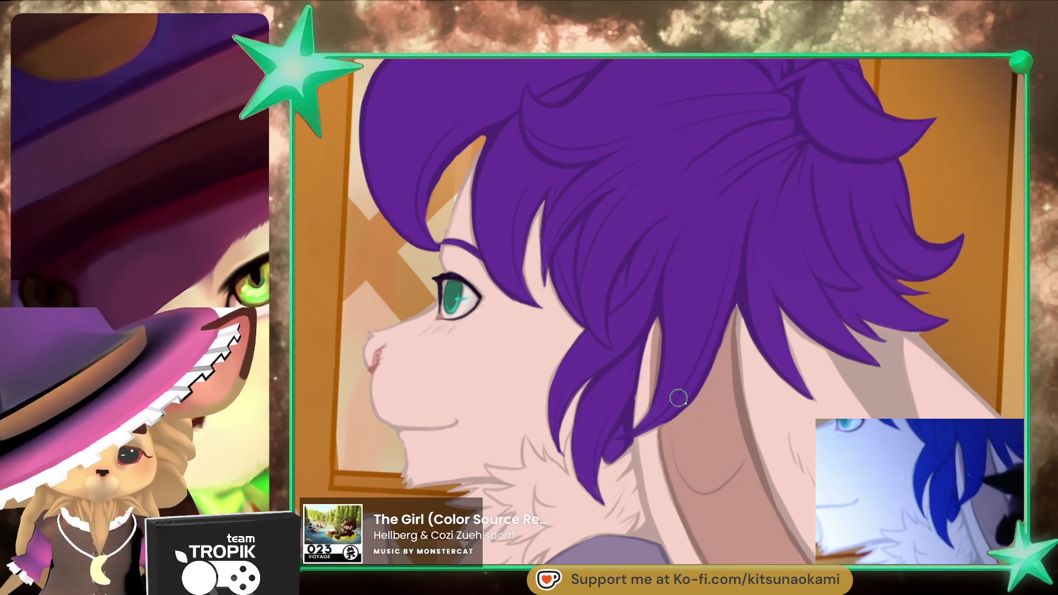
{"action": "scroll", "coordinate": [673, 384], "scroll_direction": "down", "scroll_amount": 5}
{"action": "scroll", "coordinate": [737, 444], "scroll_direction": "up", "scroll_amount": 5}
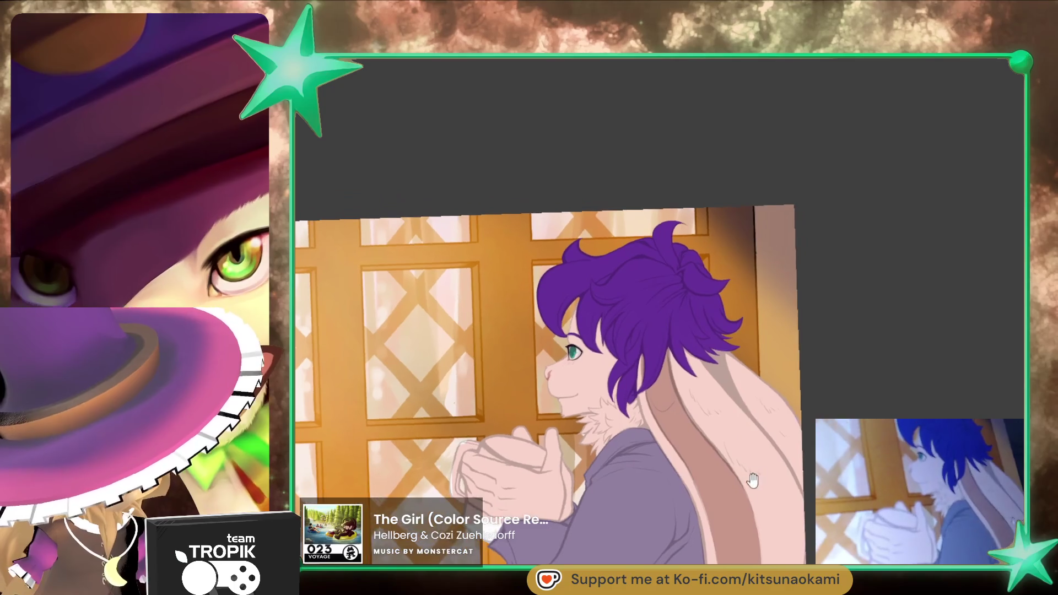
Step: Zoom in on the hands and paint the lower part of the mug white
{"action": "scroll", "coordinate": [579, 417], "scroll_direction": "up", "scroll_amount": 3}
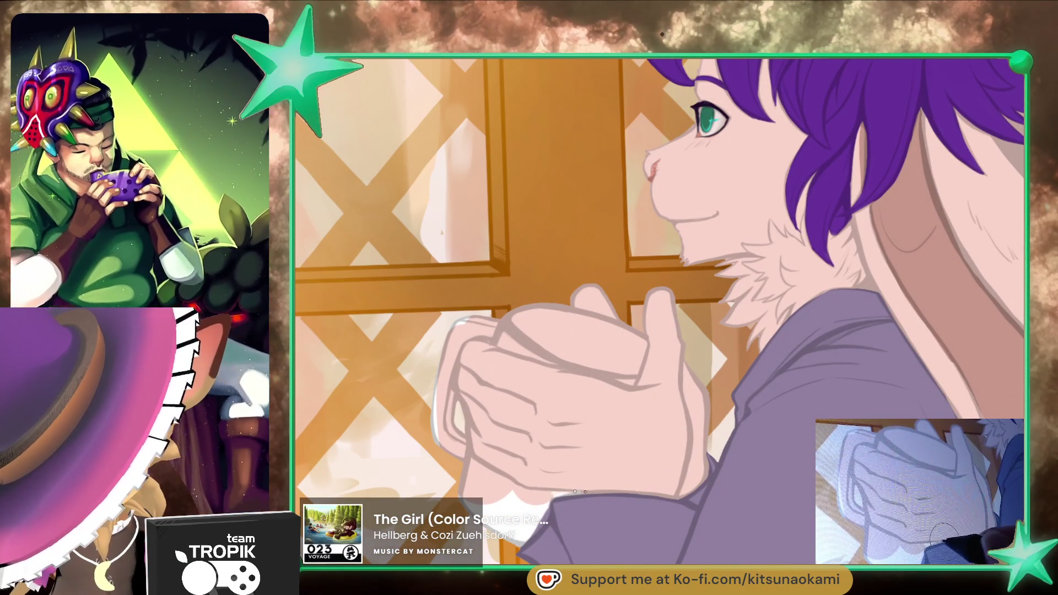
{"action": "mouse_move", "coordinate": [556, 492]}
{"action": "left_mouse_down"}
{"action": "mouse_move", "coordinate": [468, 474]}
{"action": "mouse_move", "coordinate": [498, 501]}
{"action": "mouse_move", "coordinate": [496, 484]}
{"action": "mouse_move", "coordinate": [534, 499]}
{"action": "mouse_move", "coordinate": [541, 515]}
{"action": "mouse_move", "coordinate": [559, 473]}
{"action": "mouse_move", "coordinate": [509, 469]}
{"action": "mouse_move", "coordinate": [444, 430]}
{"action": "mouse_move", "coordinate": [455, 441]}
{"action": "mouse_move", "coordinate": [435, 385]}
{"action": "mouse_move", "coordinate": [451, 330]}
{"action": "mouse_move", "coordinate": [480, 330]}
{"action": "mouse_move", "coordinate": [472, 324]}
{"action": "mouse_move", "coordinate": [573, 363]}
{"action": "mouse_move", "coordinate": [598, 356]}
{"action": "mouse_move", "coordinate": [532, 317]}
{"action": "mouse_move", "coordinate": [639, 336]}
{"action": "mouse_move", "coordinate": [601, 367]}
{"action": "mouse_move", "coordinate": [615, 375]}
{"action": "mouse_move", "coordinate": [633, 372]}
{"action": "mouse_move", "coordinate": [643, 325]}
{"action": "left_mouse_up"}
Step: Resize the brush larger, smaller, then larger again for touching up the mug and thumb
{"action": "key", "text": "bracketright"}
{"action": "key", "text": "bracketright"}
{"action": "key", "text": "bracketright"}
{"action": "key", "text": "bracketleft"}
{"action": "key", "text": "bracketleft"}
{"action": "key", "text": "bracketleft"}
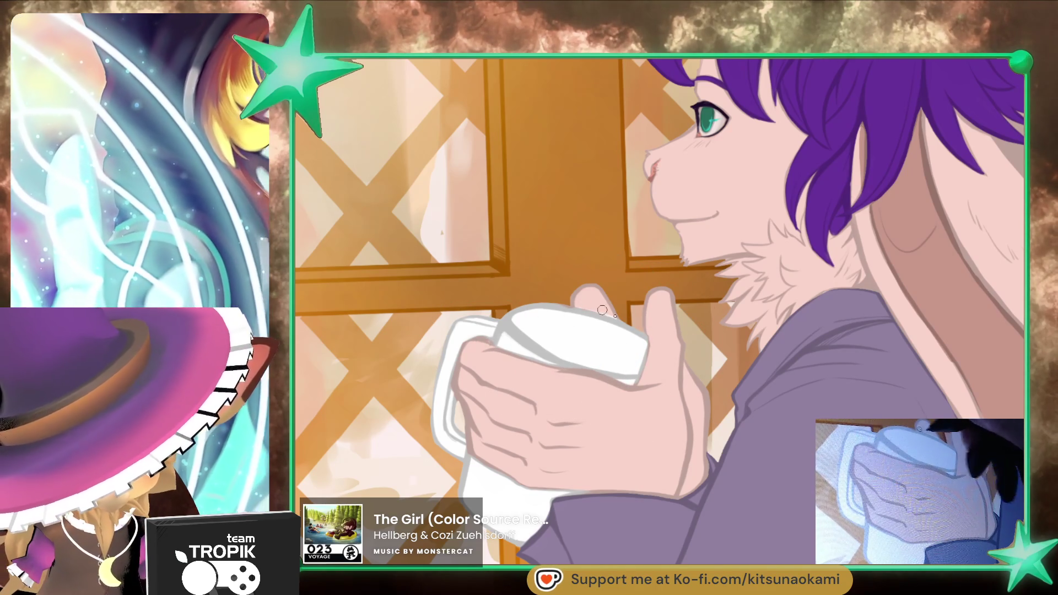
{"action": "key", "text": "bracketright"}
{"action": "key", "text": "bracketright"}
{"action": "key", "text": "bracketright"}
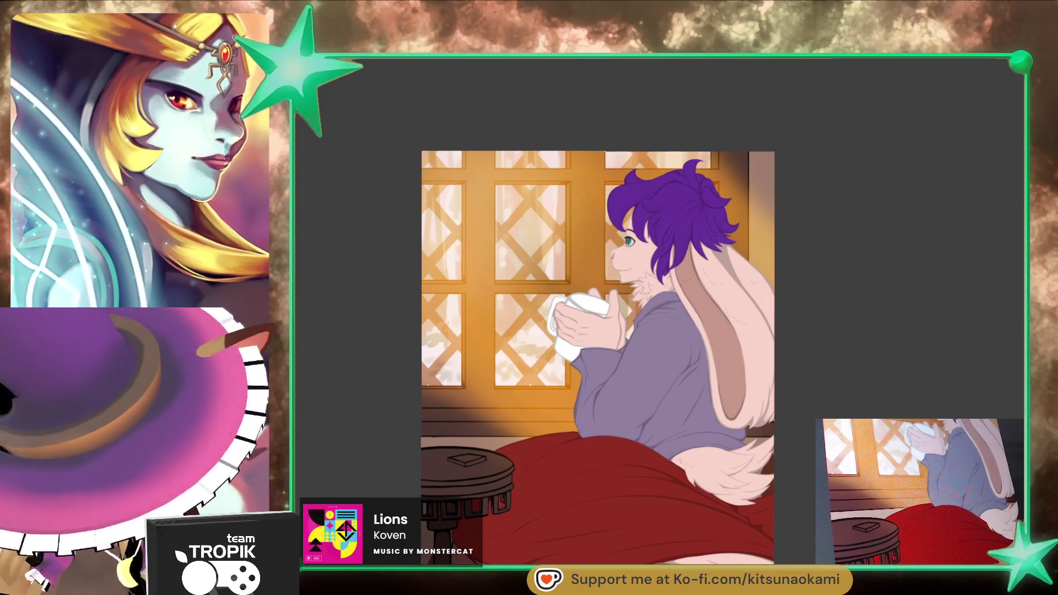
{"action": "scroll", "coordinate": [733, 283], "scroll_direction": "up", "scroll_amount": 3}
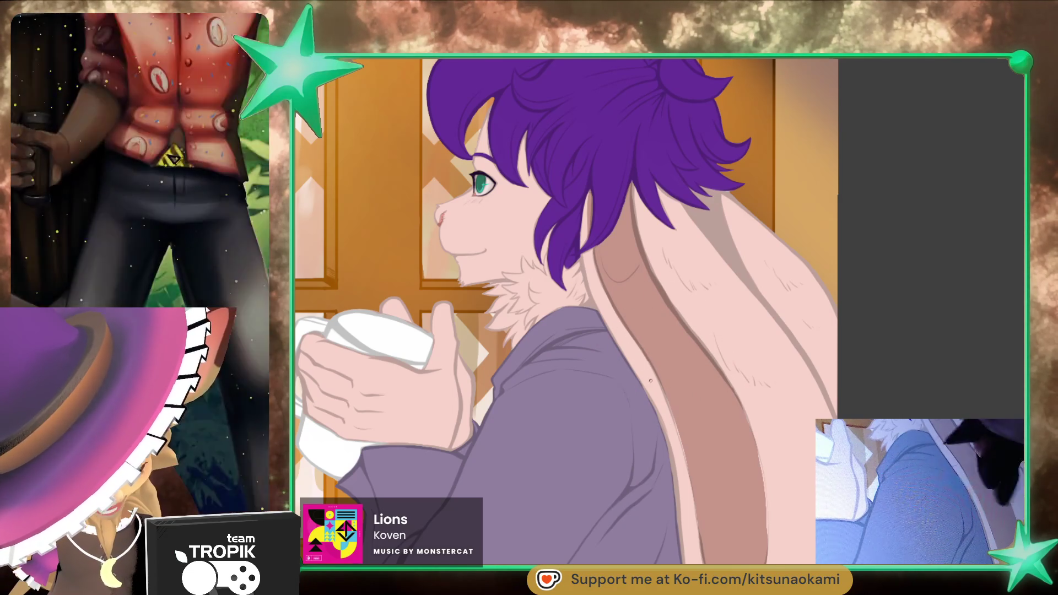
{"action": "scroll", "coordinate": [711, 443], "scroll_direction": "up", "scroll_amount": 1}
{"action": "scroll", "coordinate": [711, 443], "scroll_direction": "down", "scroll_amount": 5}
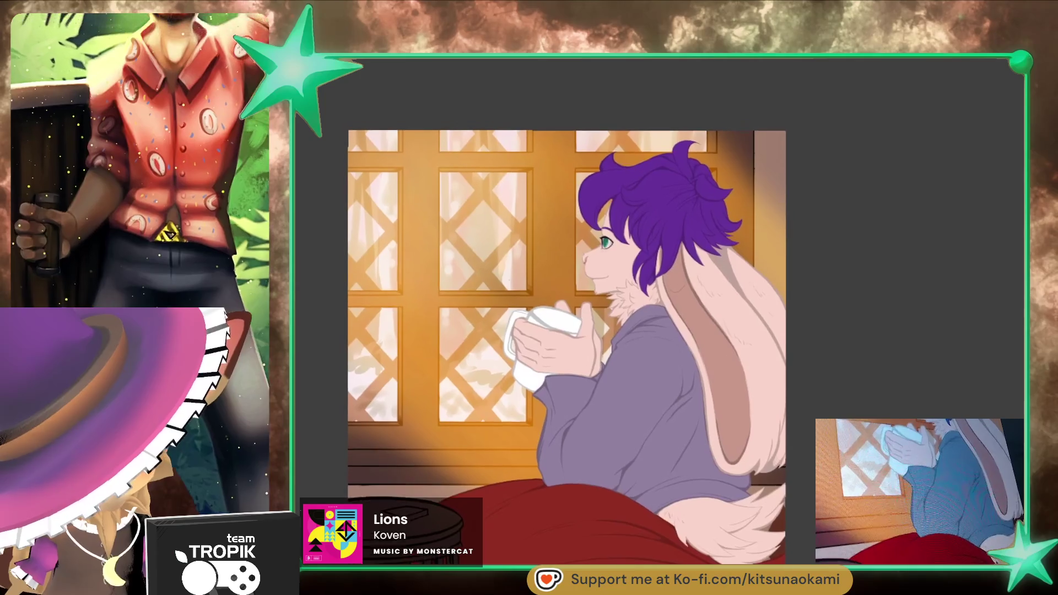
{"action": "mouse_move", "coordinate": [847, 481]}
{"action": "left_mouse_down"}
{"action": "mouse_move", "coordinate": [858, 404]}
{"action": "mouse_move", "coordinate": [854, 498]}
{"action": "mouse_move", "coordinate": [853, 489]}
{"action": "left_mouse_up"}
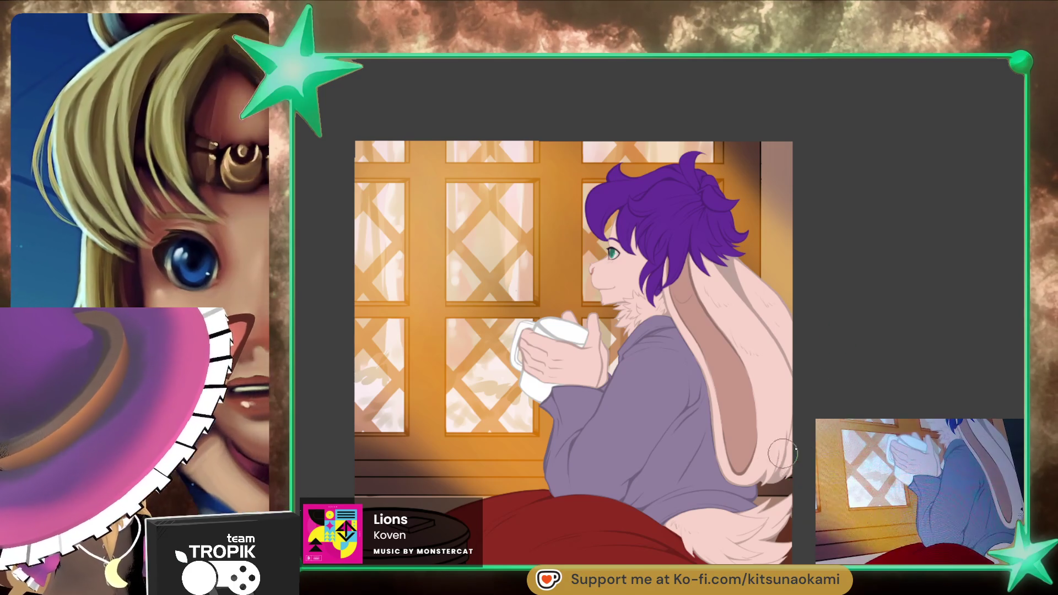
{"action": "scroll", "coordinate": [695, 215], "scroll_direction": "up", "scroll_amount": 5}
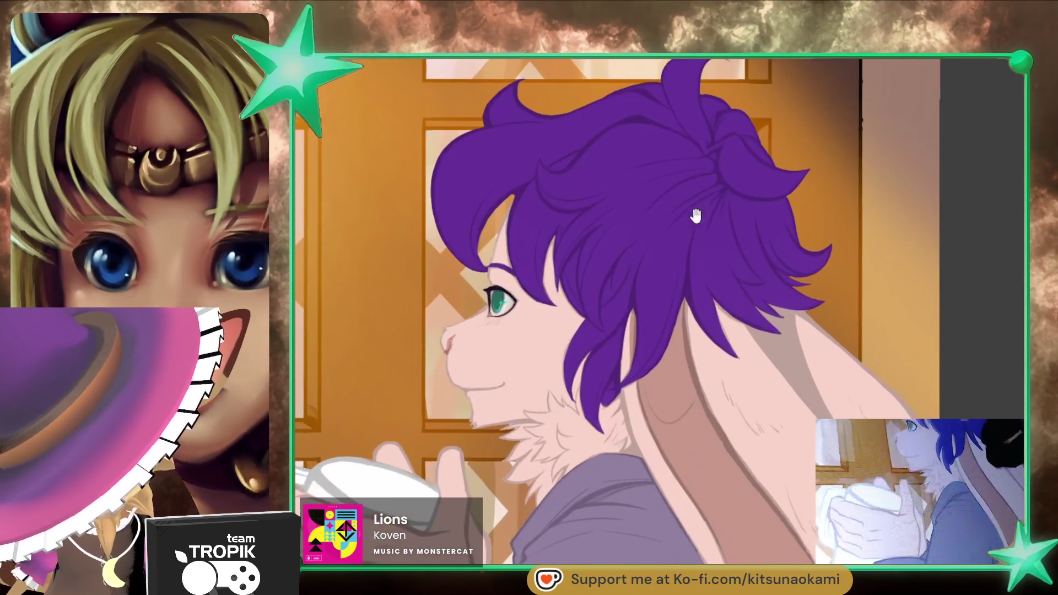
{"action": "left_click_drag", "start_coordinate": [695, 216], "coordinate": [690, 248]}
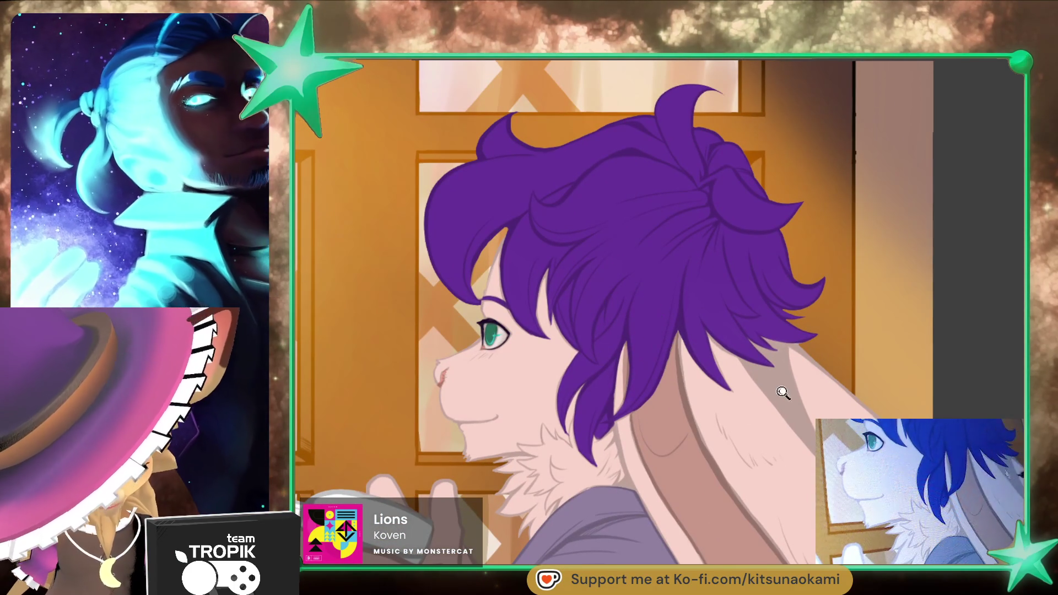
Step: Fit the picture to the window, then pan and zoom to review the shaded red blanket
{"action": "key", "text": "ctrl+0"}
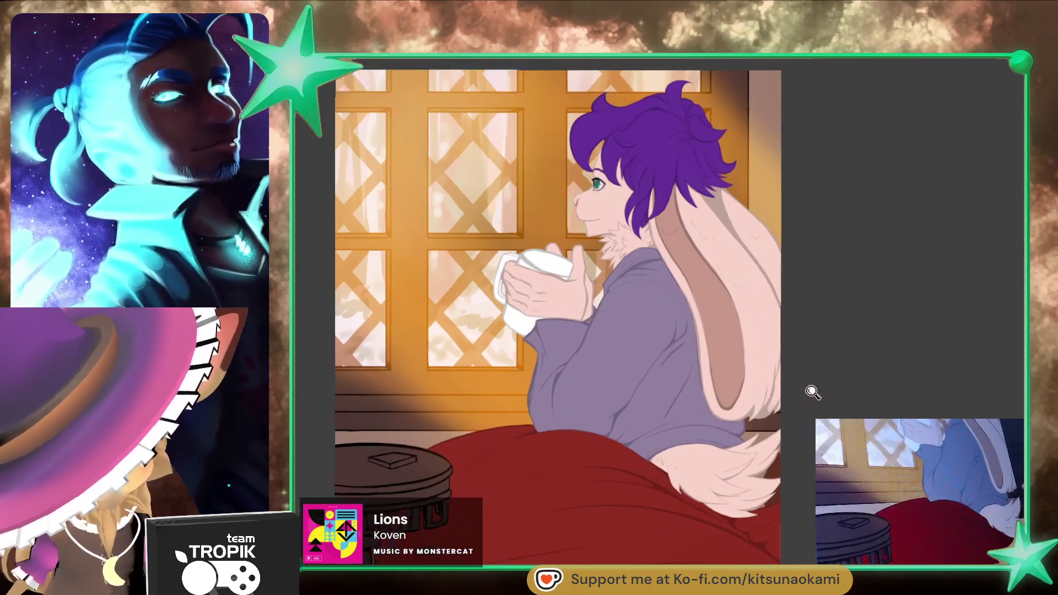
{"action": "left_click_drag", "start_coordinate": [813, 392], "coordinate": [845, 396]}
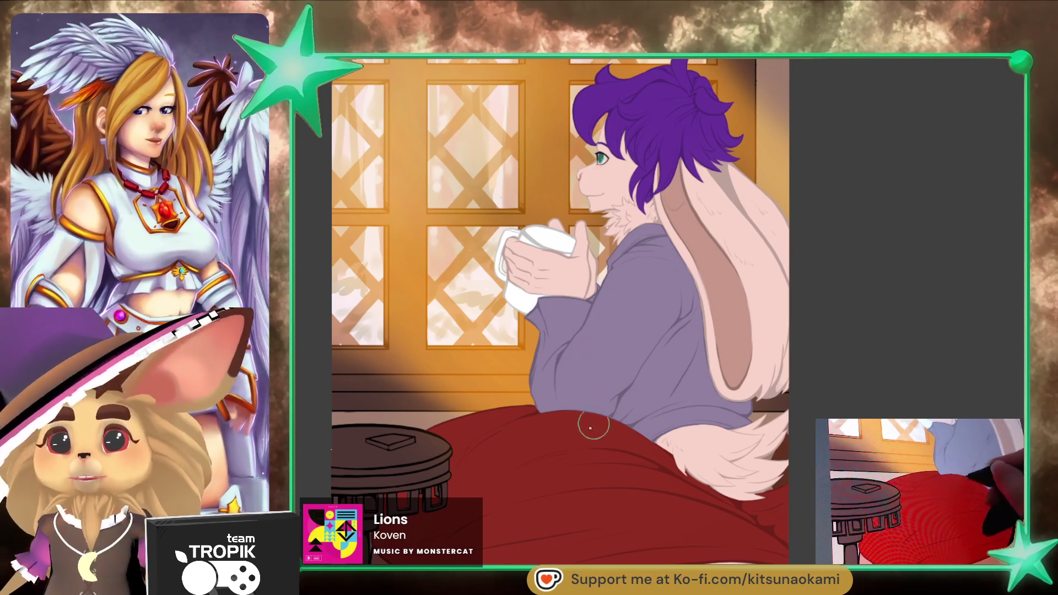
{"action": "mouse_move", "coordinate": [617, 436]}
{"action": "left_mouse_down"}
{"action": "mouse_move", "coordinate": [633, 439]}
{"action": "mouse_move", "coordinate": [631, 374]}
{"action": "left_mouse_up"}
{"action": "scroll", "coordinate": [650, 460], "scroll_direction": "down", "scroll_amount": 3}
{"action": "scroll", "coordinate": [747, 403], "scroll_direction": "up", "scroll_amount": 1}
{"action": "left_click_drag", "start_coordinate": [747, 403], "coordinate": [739, 423]}
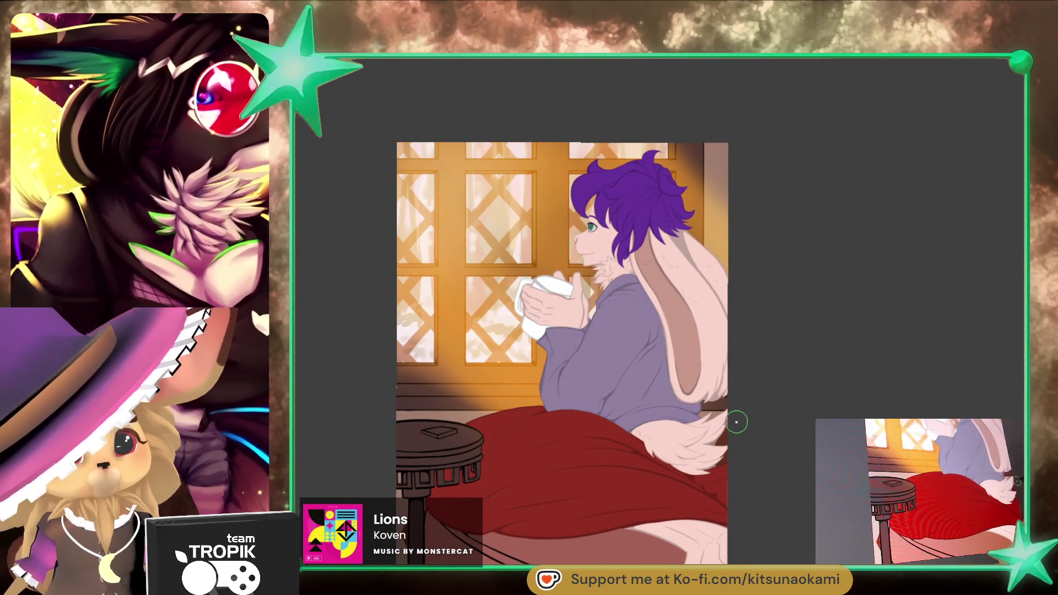
{"action": "scroll", "coordinate": [735, 423], "scroll_direction": "up", "scroll_amount": 6}
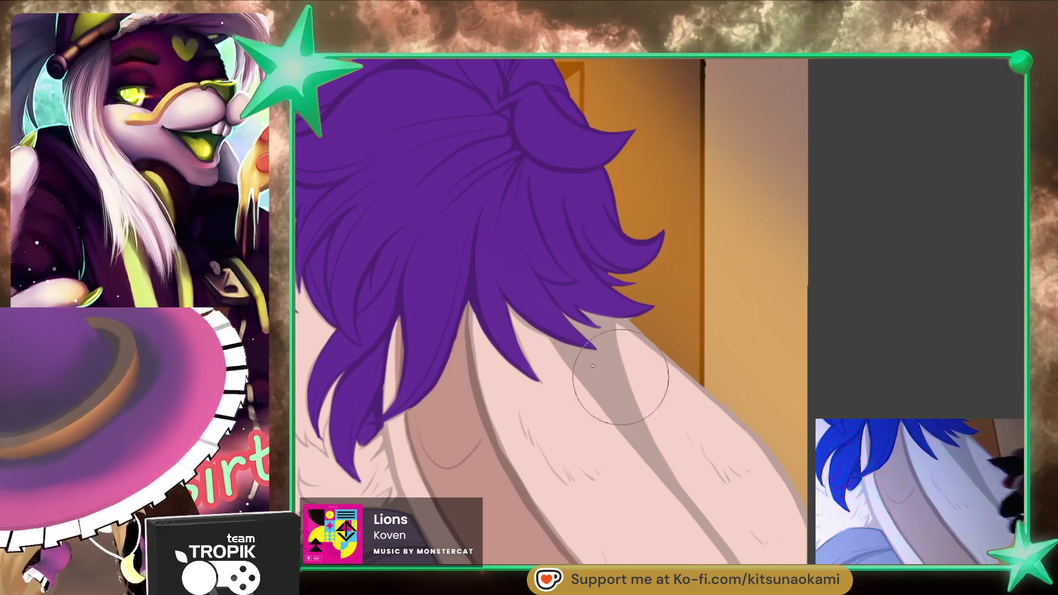
Step: Paint a long, solid purple strand tip falling from the hair onto the pale fur
{"action": "left_click_drag", "start_coordinate": [553, 330], "coordinate": [575, 367]}
{"action": "left_click_drag", "start_coordinate": [579, 308], "coordinate": [592, 394]}
{"action": "left_click_drag", "start_coordinate": [567, 347], "coordinate": [587, 389]}
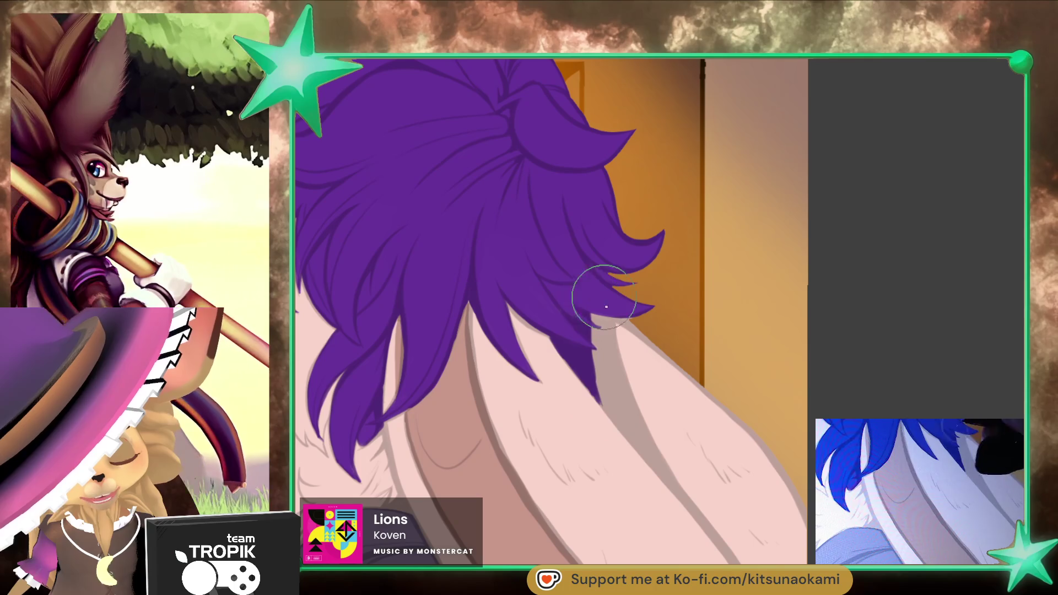
{"action": "mouse_move", "coordinate": [598, 330]}
{"action": "left_mouse_down"}
{"action": "mouse_move", "coordinate": [612, 386]}
{"action": "mouse_move", "coordinate": [588, 308]}
{"action": "mouse_move", "coordinate": [602, 355]}
{"action": "mouse_move", "coordinate": [623, 375]}
{"action": "left_mouse_up"}
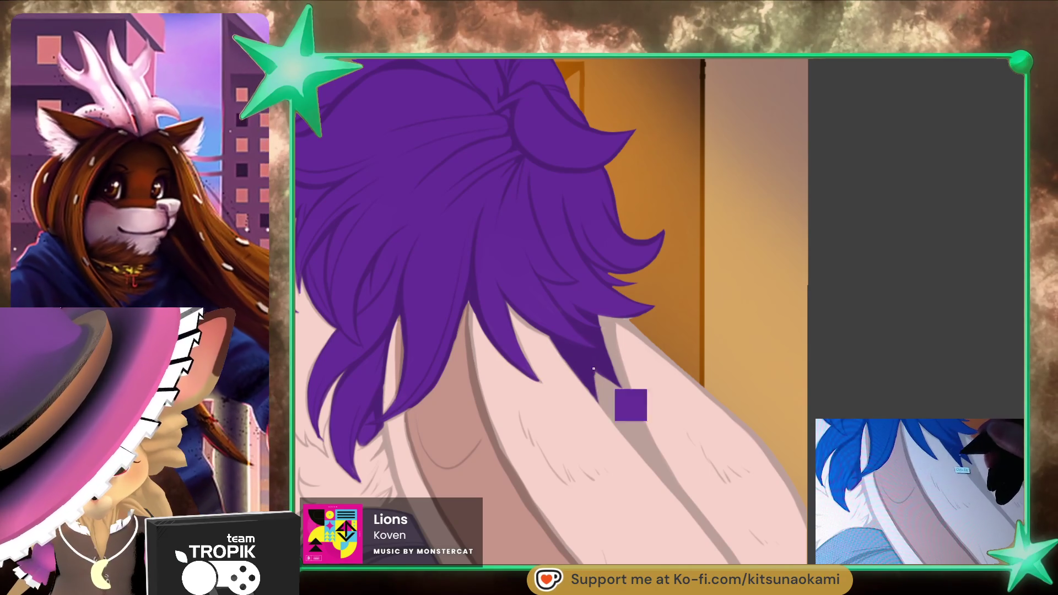
{"action": "scroll", "coordinate": [637, 495], "scroll_direction": "down", "scroll_amount": 5}
{"action": "scroll", "coordinate": [638, 495], "scroll_direction": "up", "scroll_amount": 5}
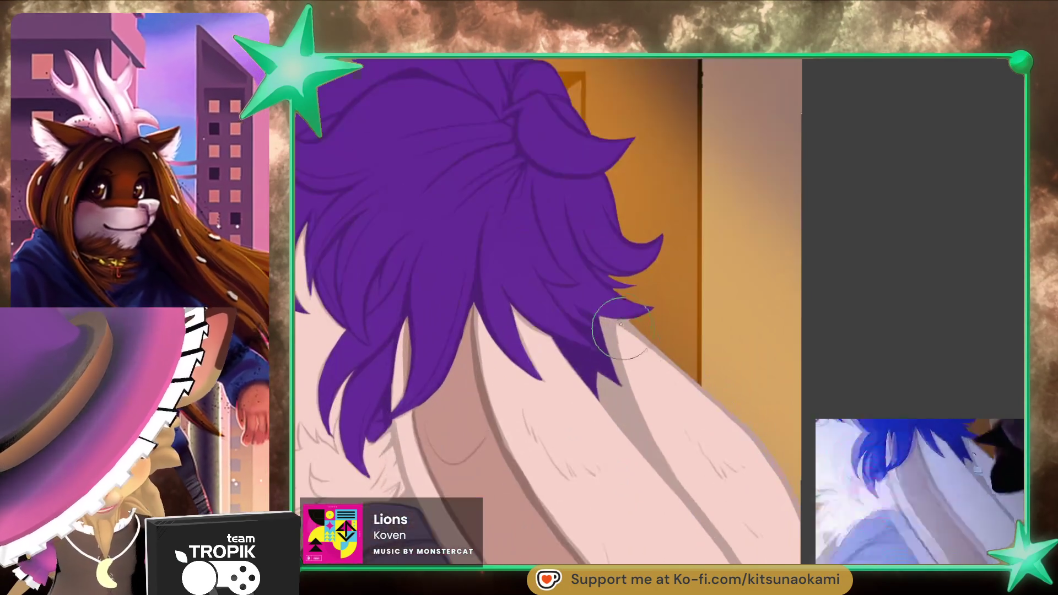
{"action": "scroll", "coordinate": [592, 346], "scroll_direction": "down", "scroll_amount": 5}
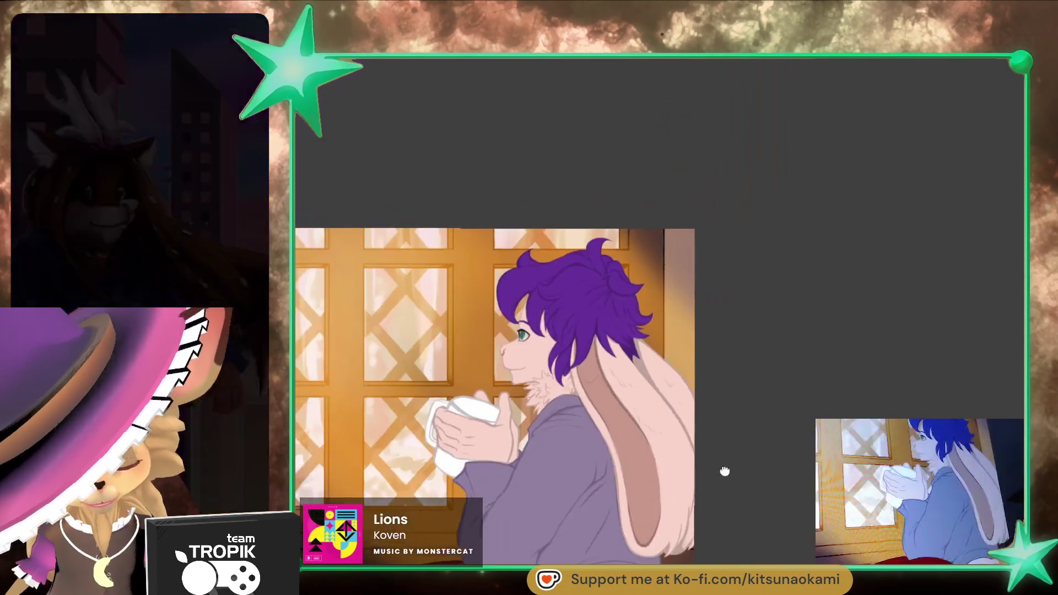
{"action": "scroll", "coordinate": [718, 472], "scroll_direction": "up", "scroll_amount": 2}
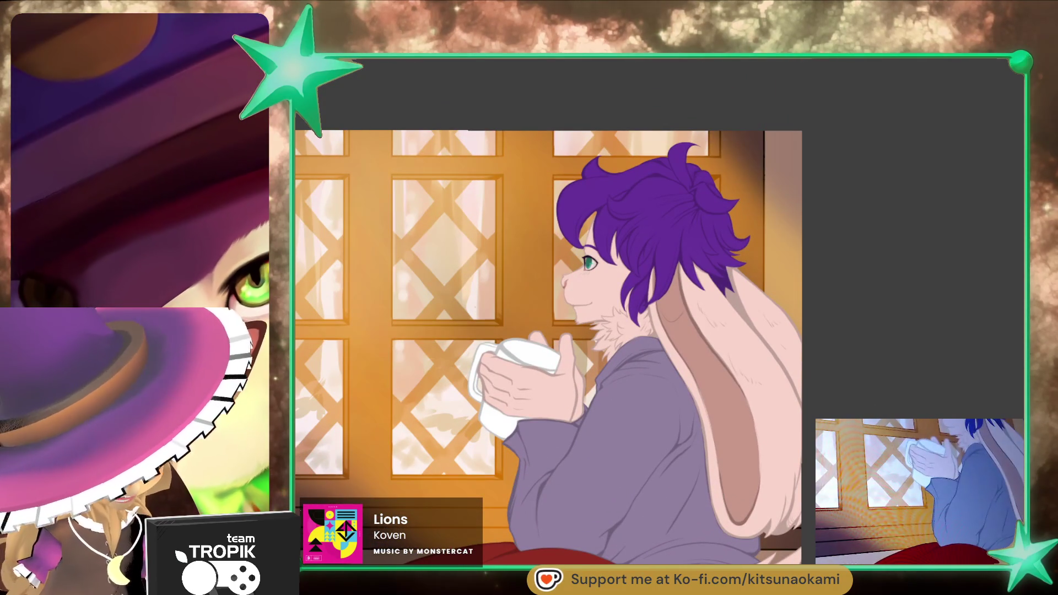
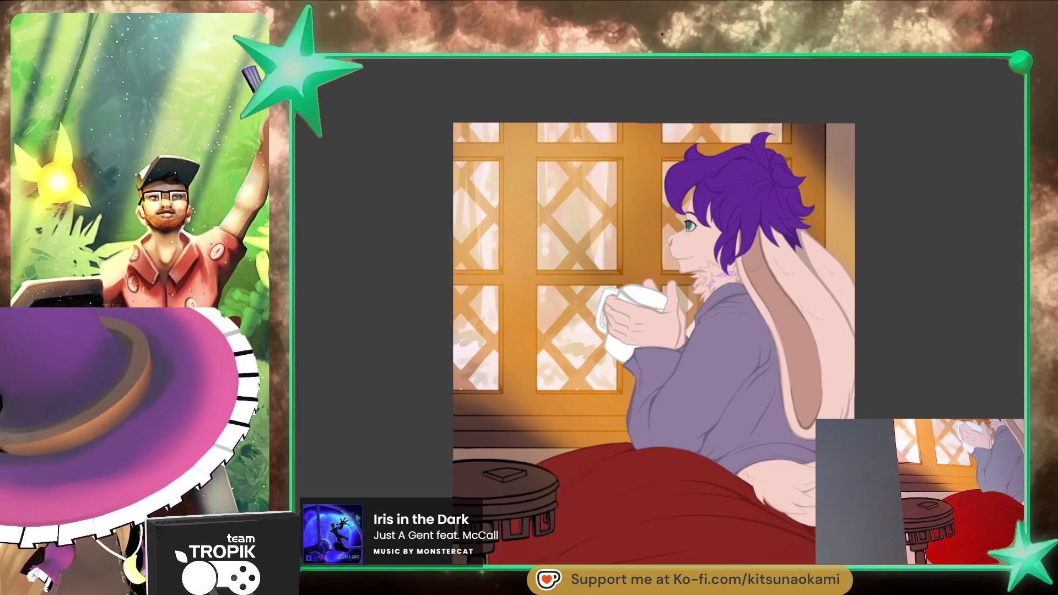
Step: Zoom onto the tail and brush a small red blanket stroke into its white fur tip
{"action": "scroll", "coordinate": [812, 454], "scroll_direction": "up", "scroll_amount": 3}
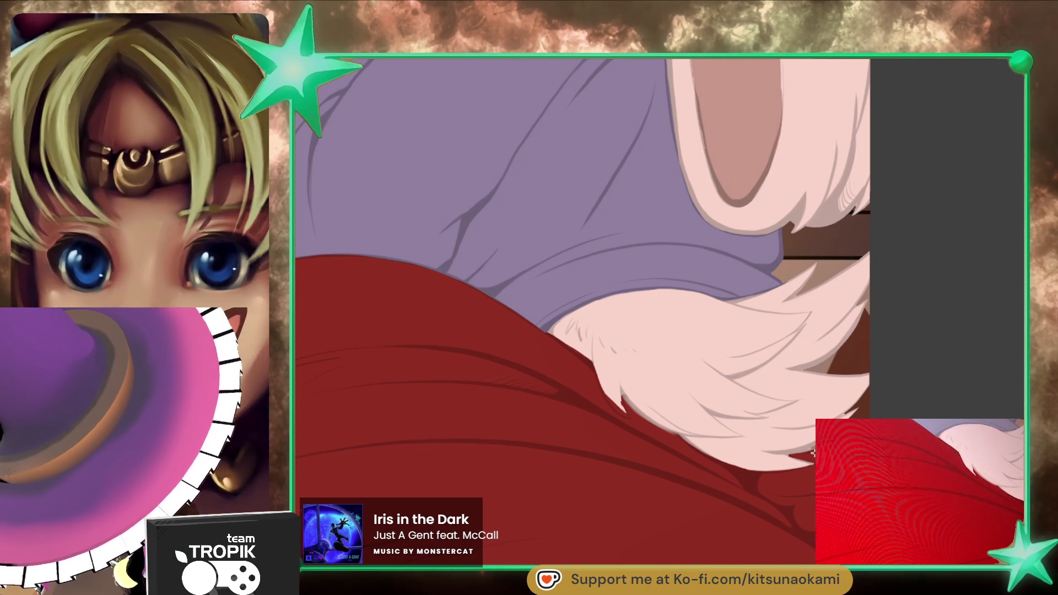
{"action": "left_click_drag", "start_coordinate": [792, 453], "coordinate": [805, 452]}
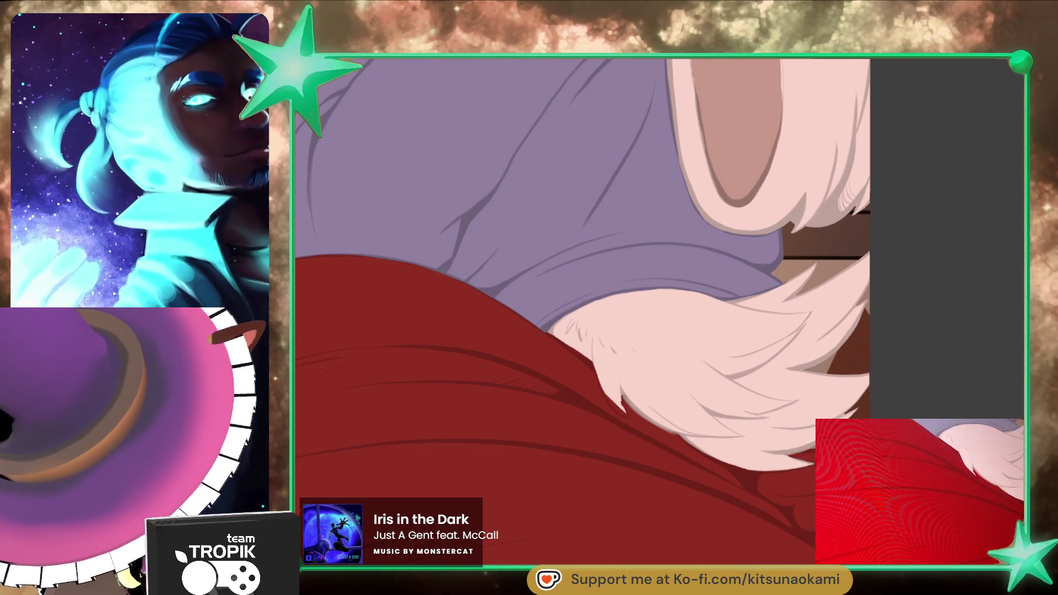
{"action": "key", "text": "ctrl+0"}
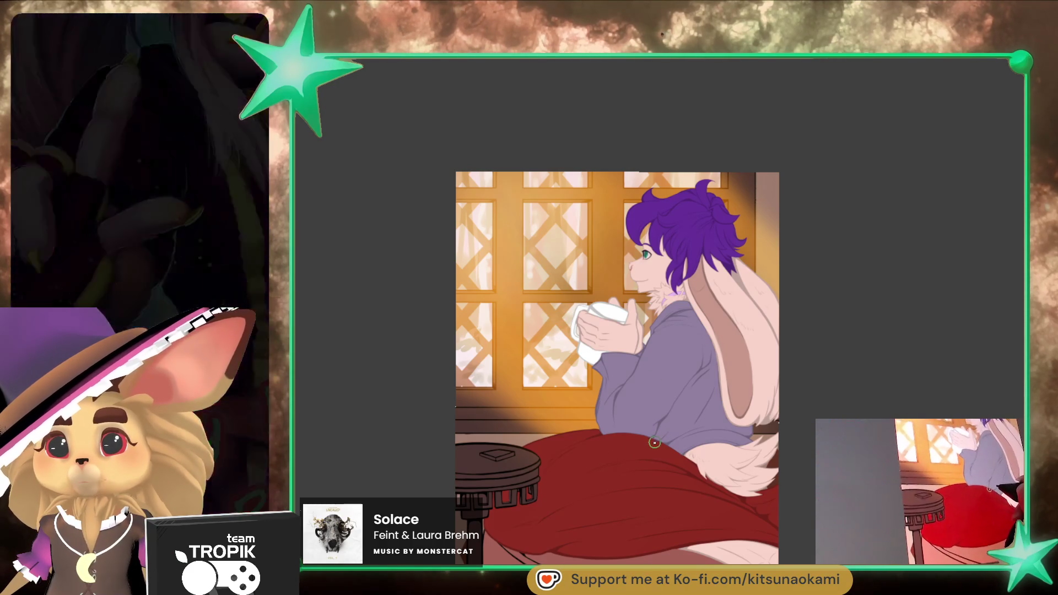
Step: Pan and zoom the canvas until the rabbit's head with the selected purple hair is centered up close
{"action": "mouse_move", "coordinate": [673, 434]}
{"action": "left_mouse_down"}
{"action": "mouse_move", "coordinate": [650, 380]}
{"action": "mouse_move", "coordinate": [653, 392]}
{"action": "mouse_move", "coordinate": [723, 395]}
{"action": "mouse_move", "coordinate": [710, 394]}
{"action": "left_mouse_up"}
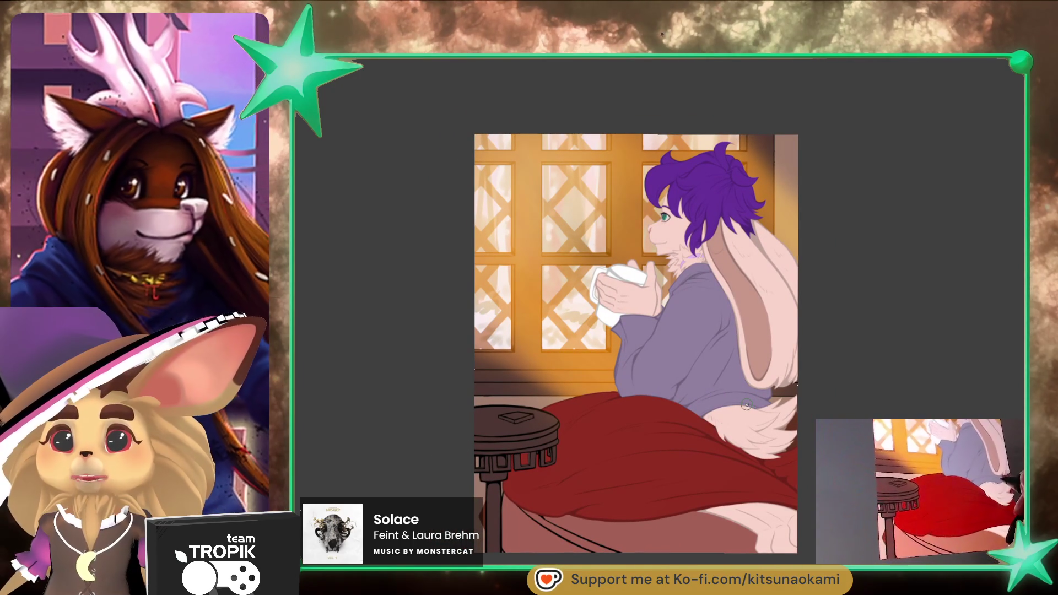
{"action": "left_click_drag", "start_coordinate": [756, 421], "coordinate": [703, 419]}
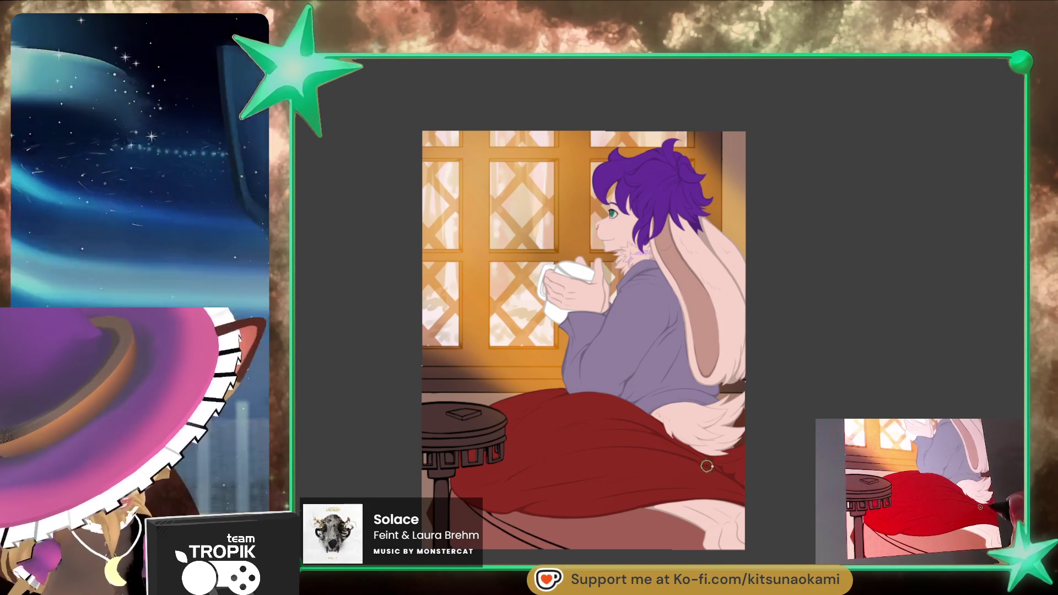
{"action": "left_click_drag", "start_coordinate": [800, 462], "coordinate": [811, 480]}
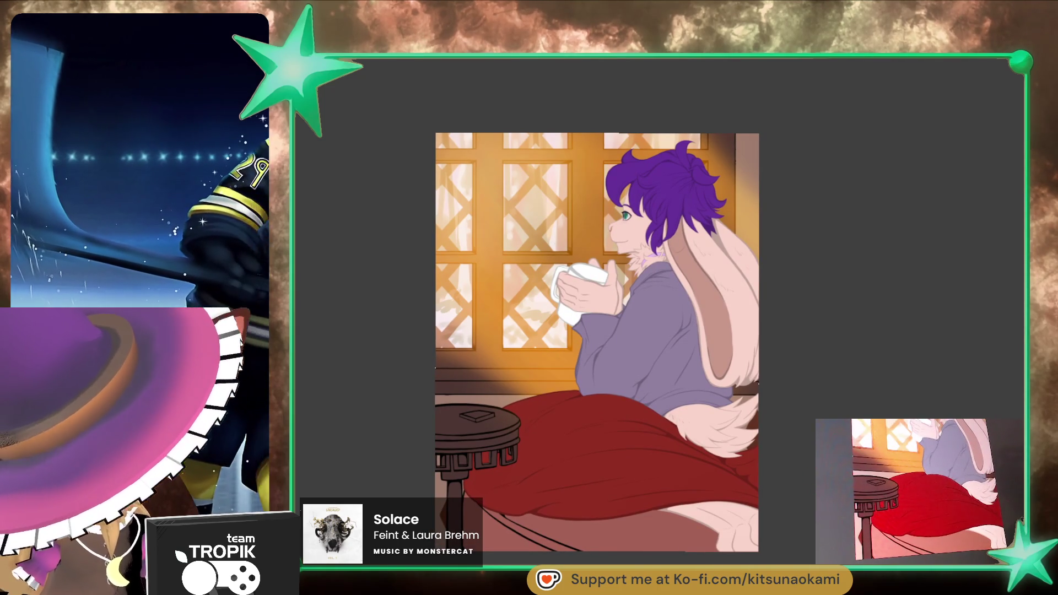
{"action": "left_click_drag", "start_coordinate": [812, 480], "coordinate": [801, 489]}
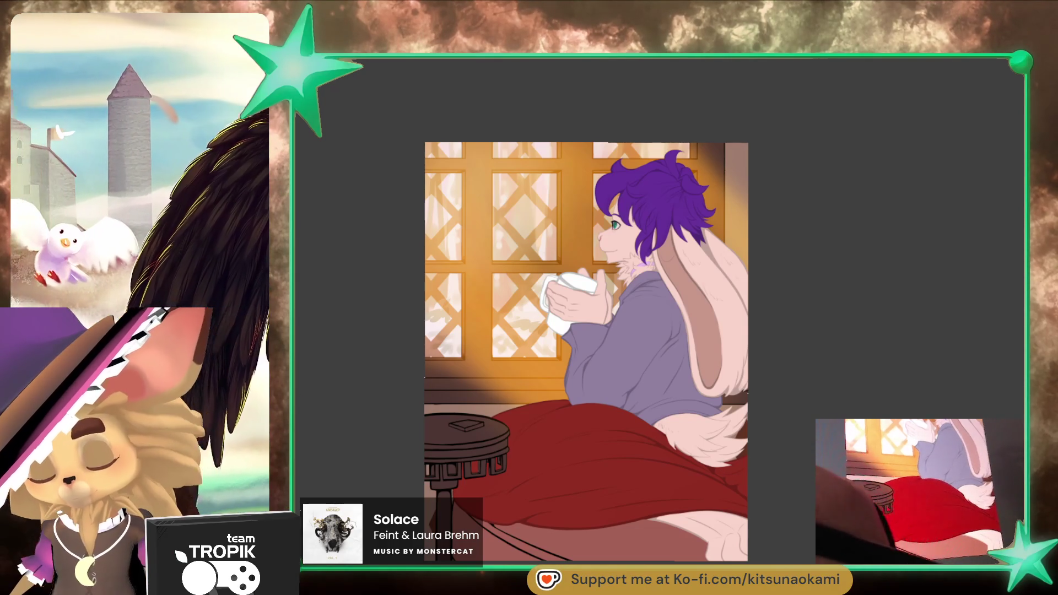
{"action": "scroll", "coordinate": [765, 165], "scroll_direction": "up", "scroll_amount": 5}
{"action": "left_click_drag", "start_coordinate": [824, 363], "coordinate": [832, 380]}
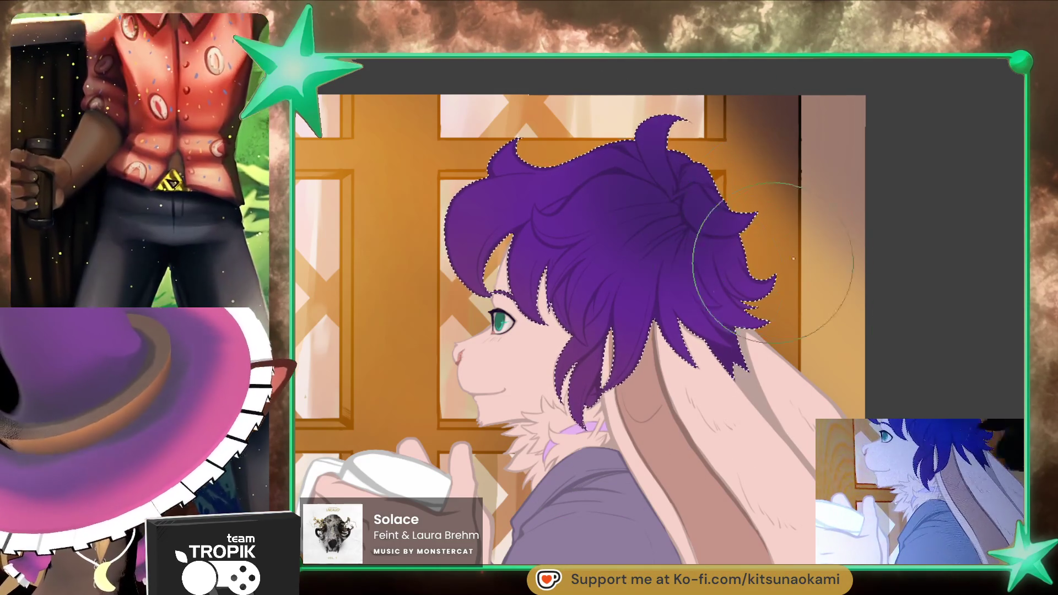
Step: Try a small soft lightening stroke across the purple hair, then undo it
{"action": "scroll", "coordinate": [669, 128], "scroll_direction": "down", "scroll_amount": 3}
{"action": "scroll", "coordinate": [636, 222], "scroll_direction": "up", "scroll_amount": 2}
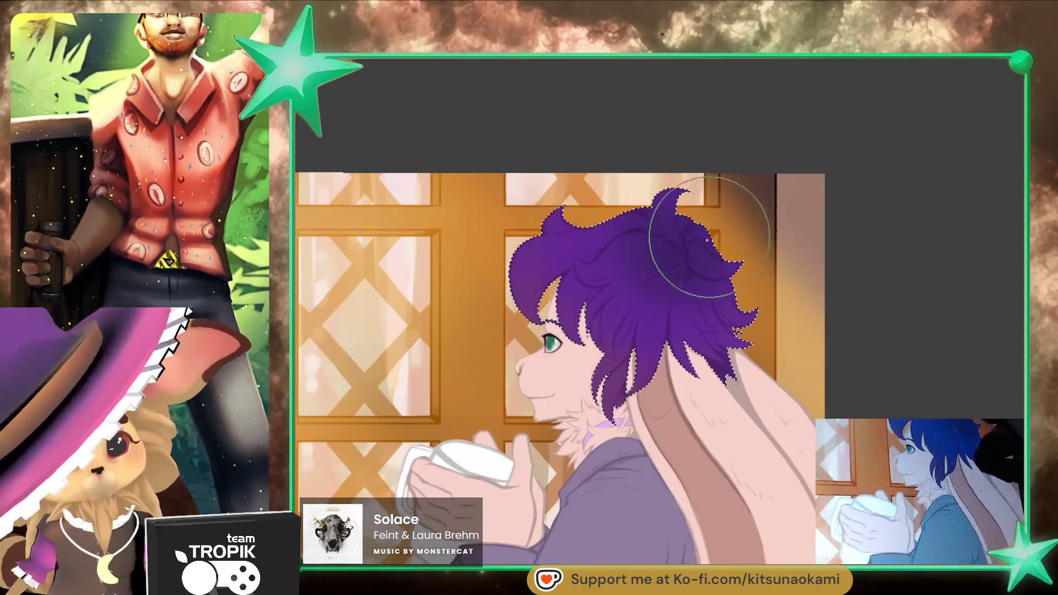
{"action": "key", "text": "bracketleft"}
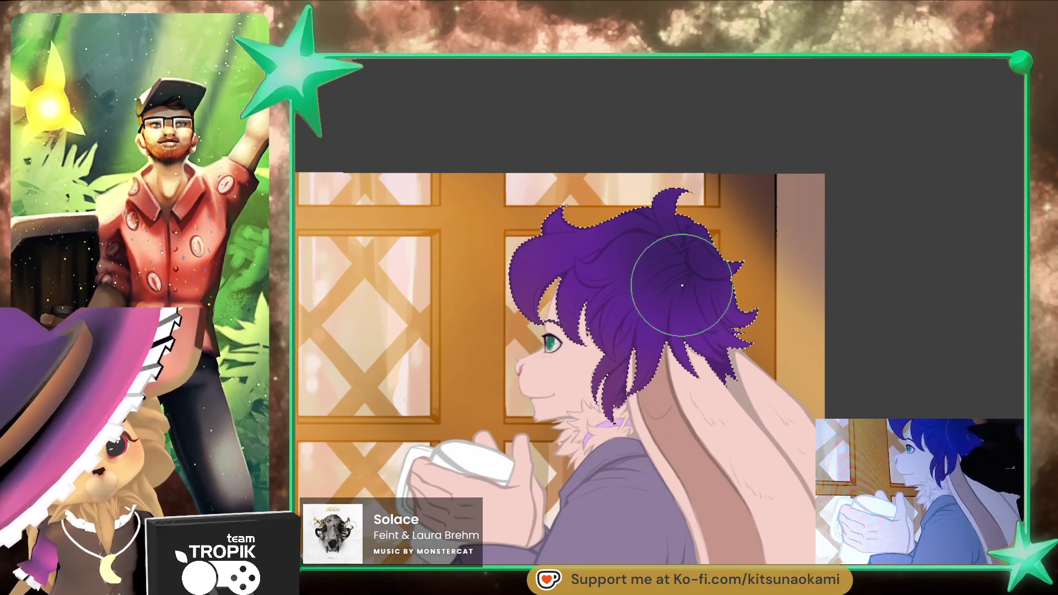
{"action": "left_click_drag", "start_coordinate": [664, 299], "coordinate": [713, 290]}
{"action": "key", "text": "ctrl+z"}
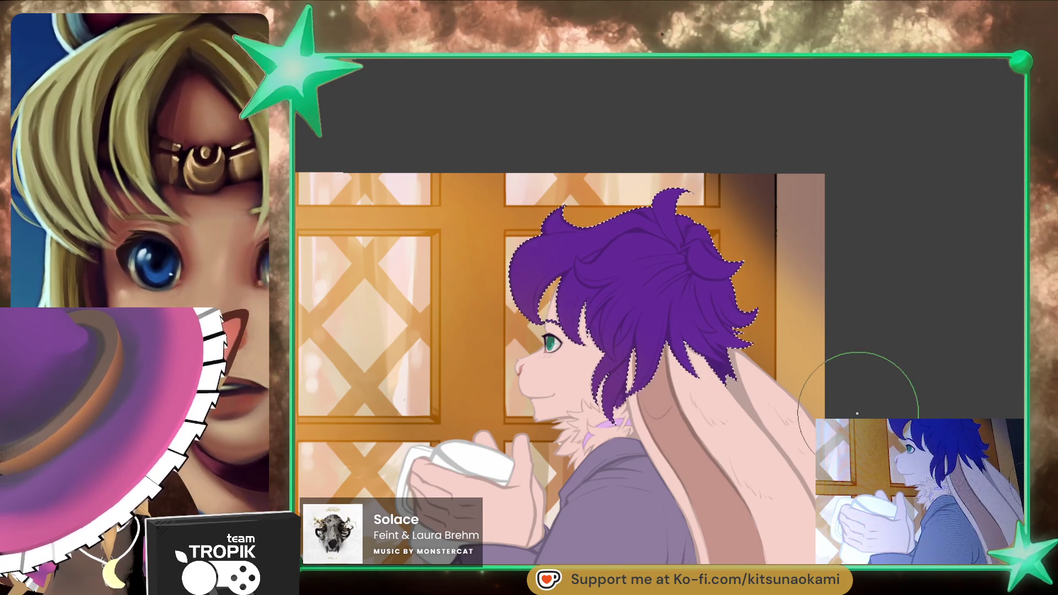
Step: Toggle the hair selection outline off and back on, then clear the selection and shrink the brush
{"action": "key", "text": "ctrl+d"}
{"action": "key", "text": "ctrl+z"}
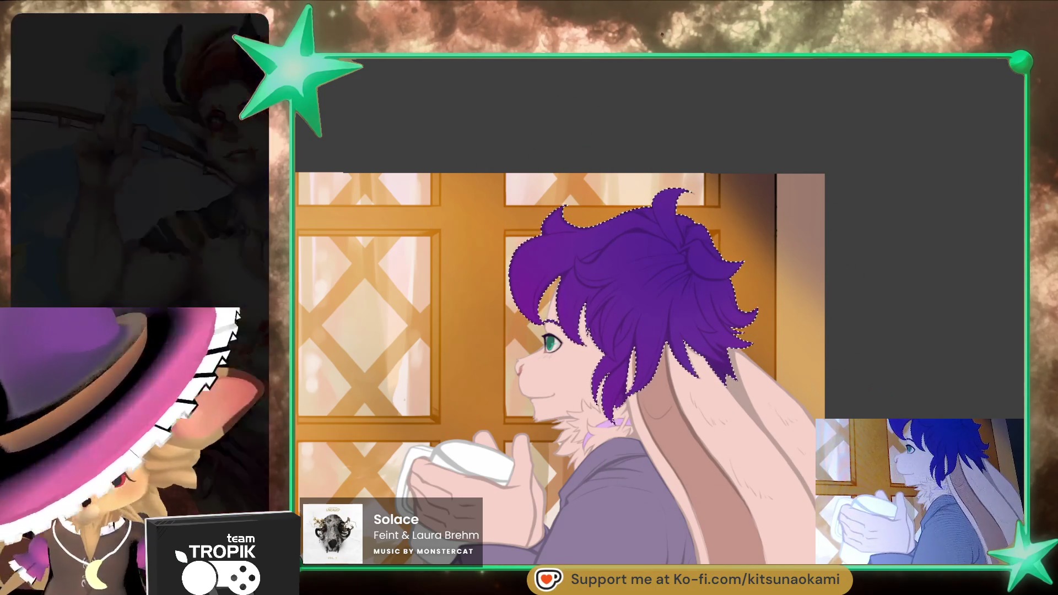
{"action": "scroll", "coordinate": [684, 419], "scroll_direction": "up", "scroll_amount": 3}
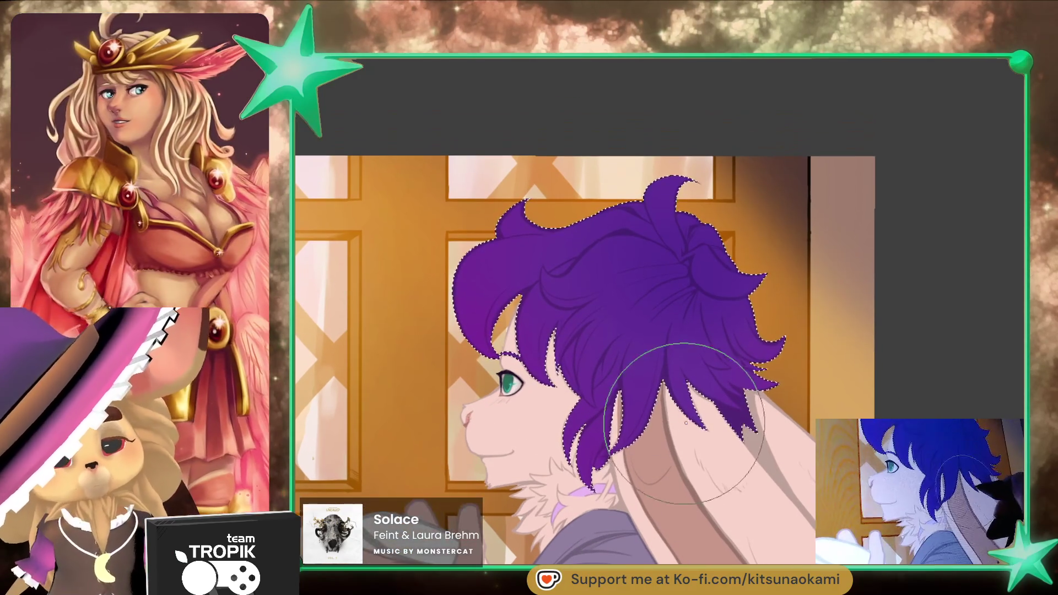
{"action": "key", "text": "ctrl+shift+a"}
{"action": "key", "text": "p"}
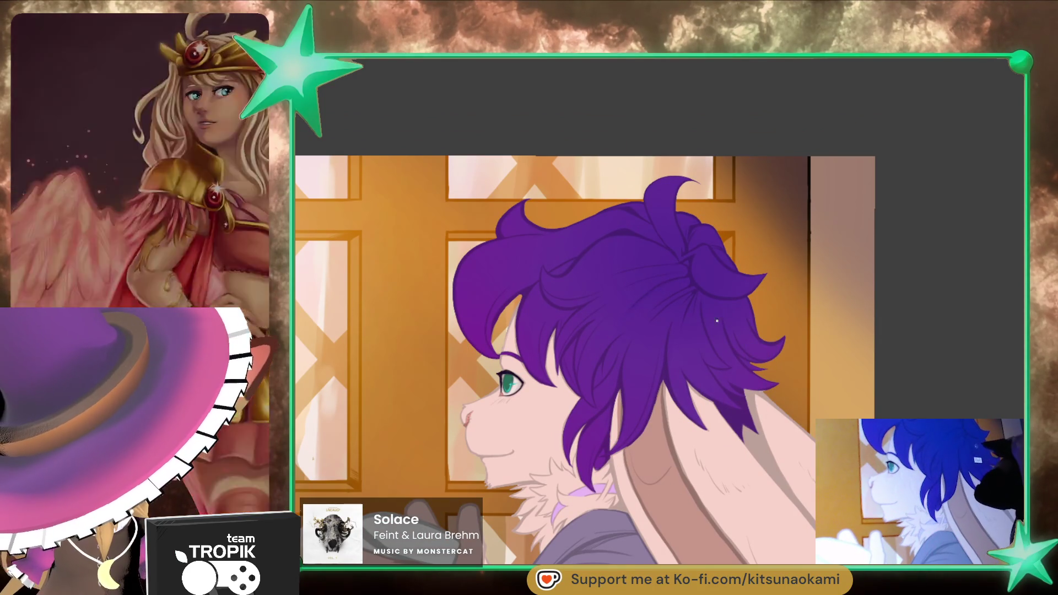
{"action": "scroll", "coordinate": [713, 323], "scroll_direction": "up", "scroll_amount": 2}
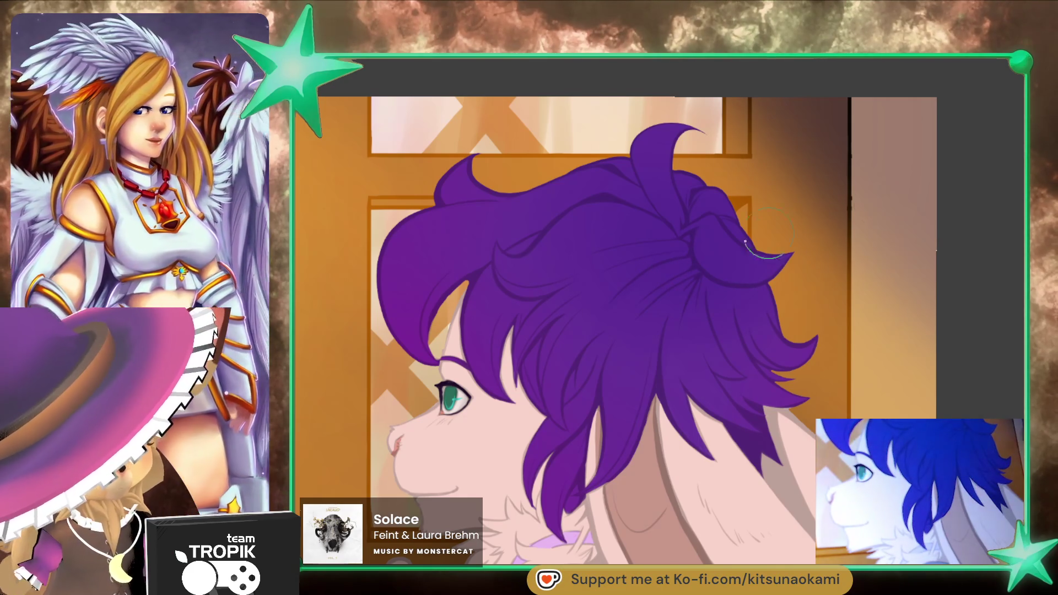
{"action": "left_click_drag", "start_coordinate": [691, 258], "coordinate": [600, 315]}
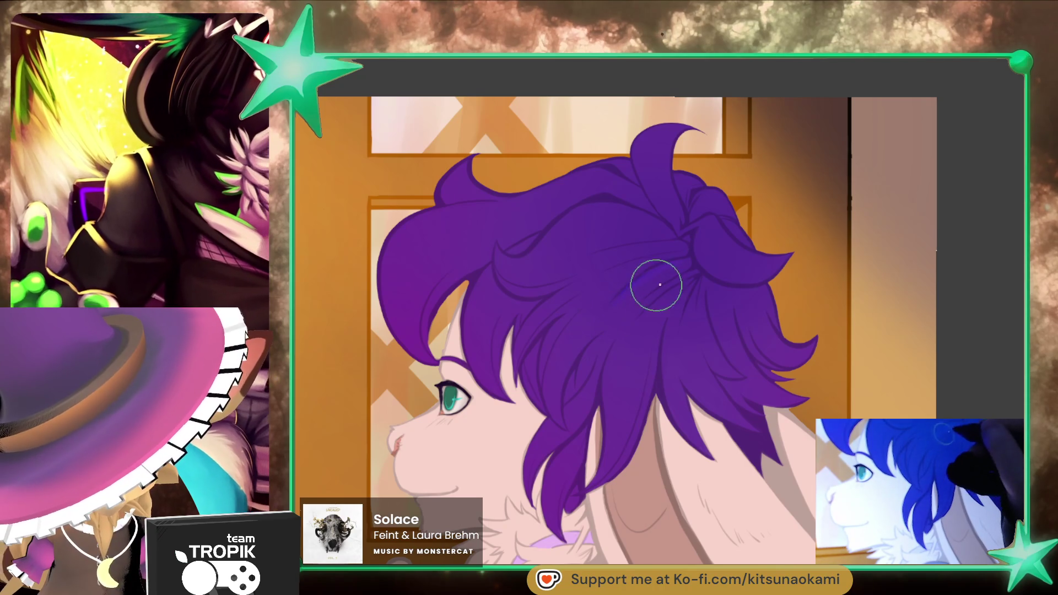
{"action": "key", "text": "ctrl+z"}
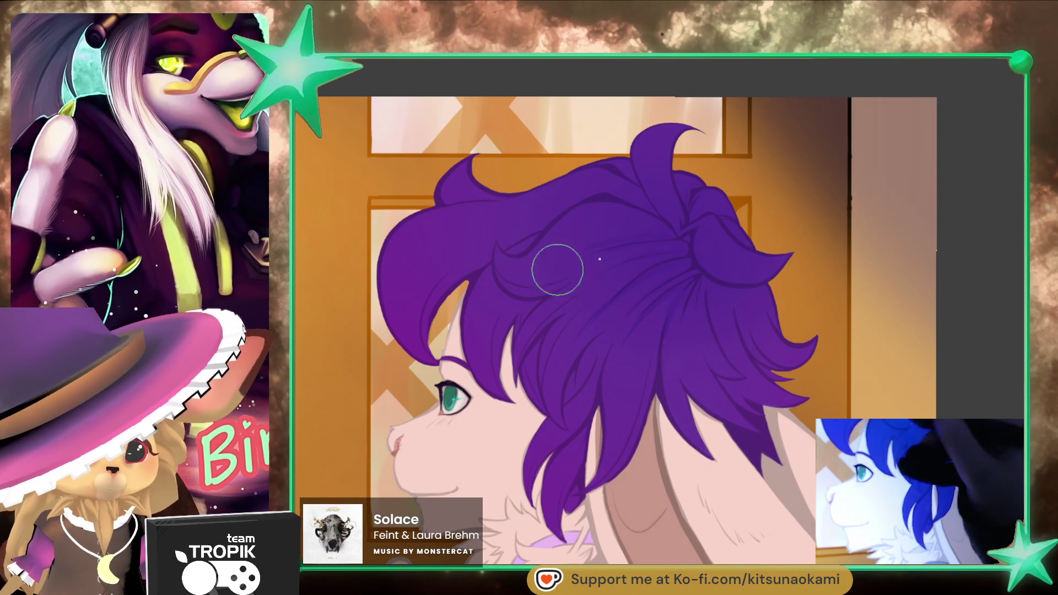
{"action": "scroll", "coordinate": [785, 417], "scroll_direction": "down", "scroll_amount": 1}
{"action": "scroll", "coordinate": [785, 417], "scroll_direction": "down", "scroll_amount": 2}
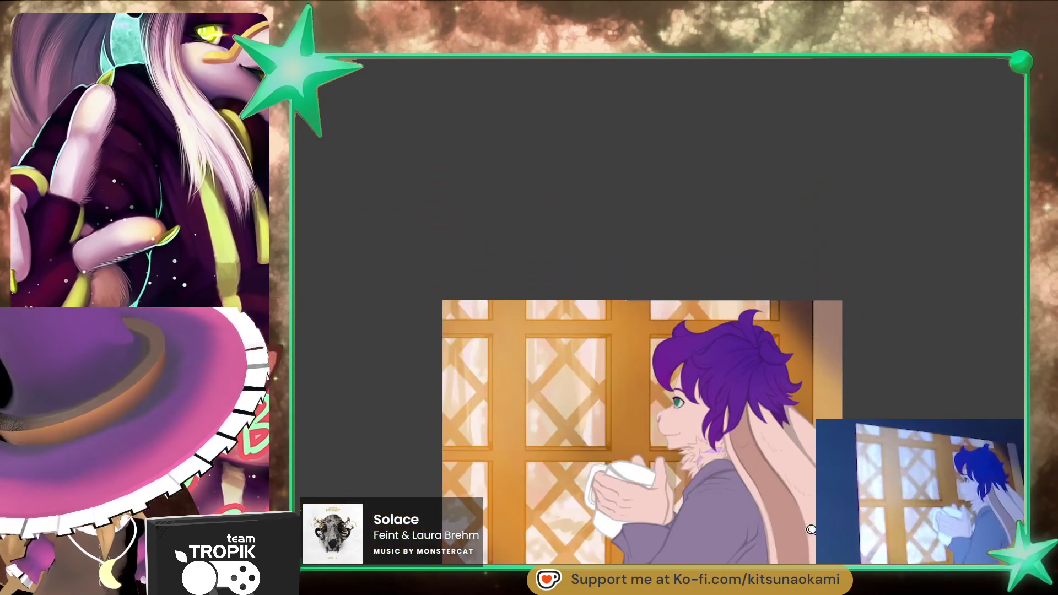
{"action": "scroll", "coordinate": [785, 417], "scroll_direction": "up", "scroll_amount": 3}
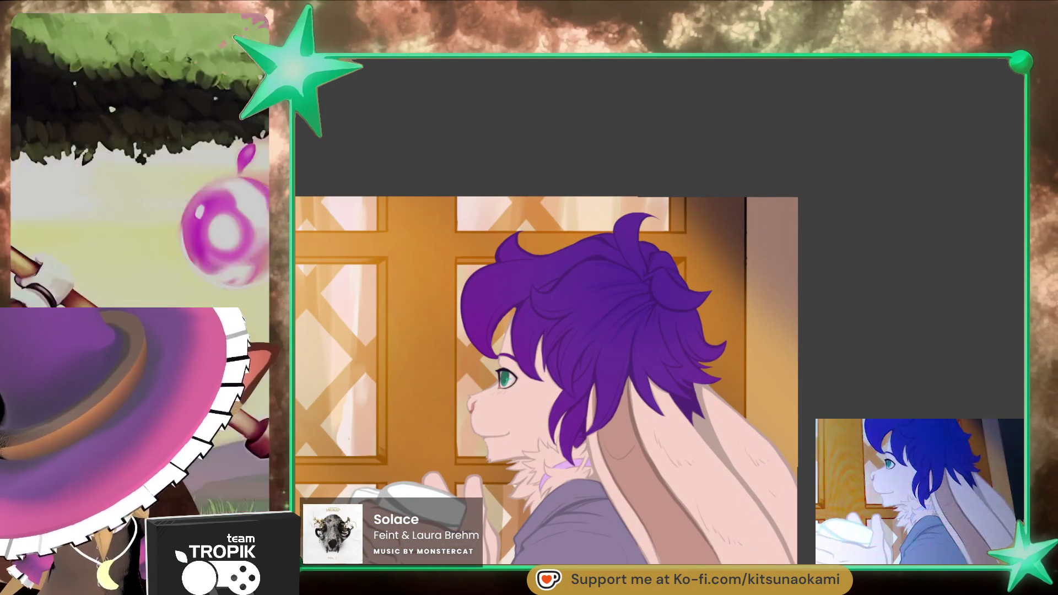
{"action": "scroll", "coordinate": [788, 468], "scroll_direction": "up", "scroll_amount": 2}
{"action": "scroll", "coordinate": [788, 468], "scroll_direction": "down", "scroll_amount": 2}
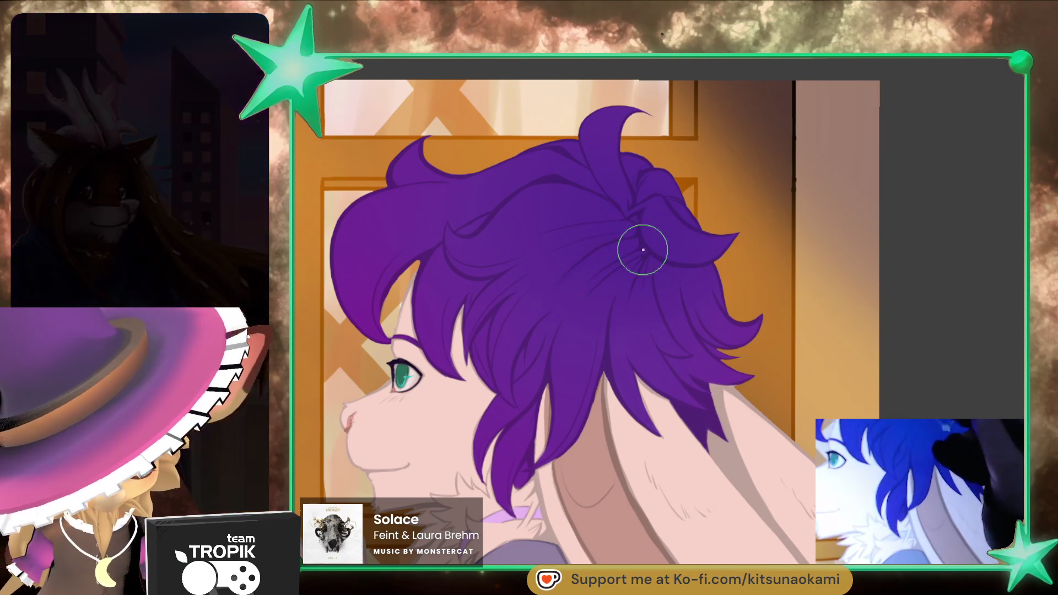
{"action": "left_click_drag", "start_coordinate": [745, 426], "coordinate": [751, 428]}
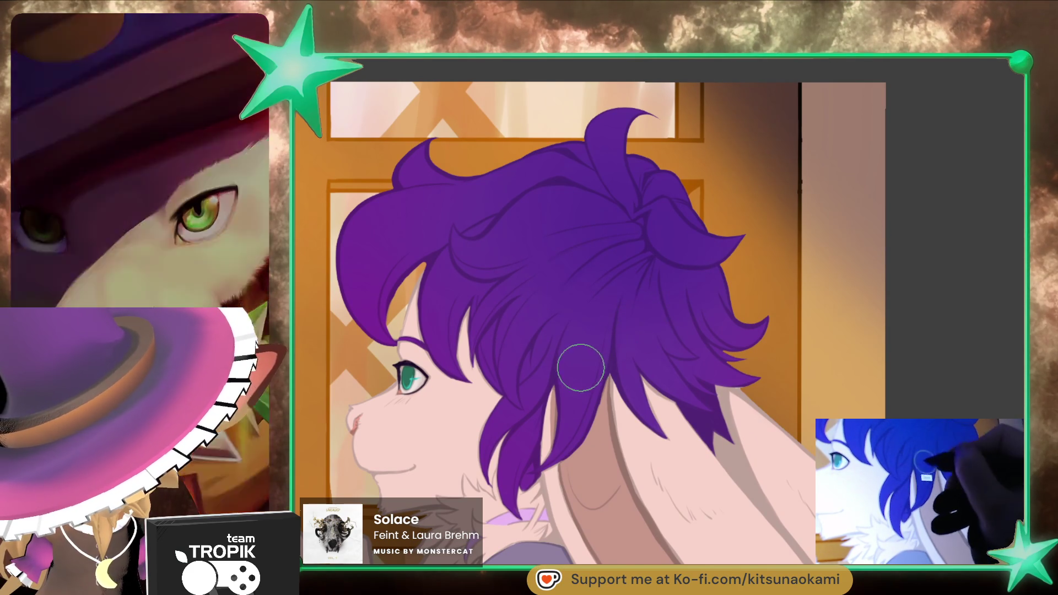
{"action": "scroll", "coordinate": [617, 405], "scroll_direction": "down", "scroll_amount": 5}
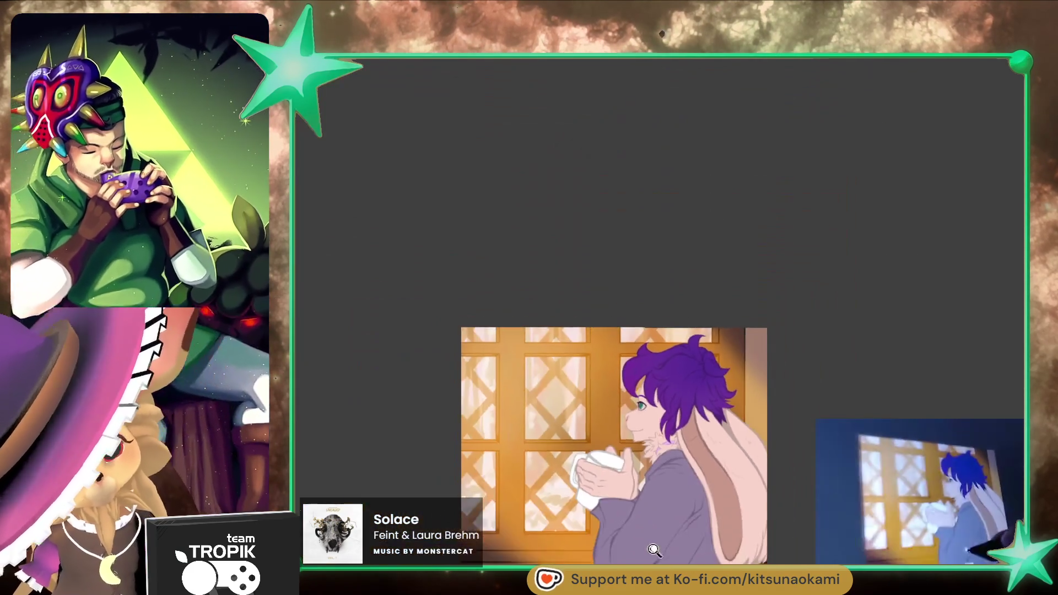
{"action": "scroll", "coordinate": [721, 475], "scroll_direction": "up", "scroll_amount": 2}
{"action": "mouse_move", "coordinate": [722, 475]}
{"action": "left_mouse_down"}
{"action": "mouse_move", "coordinate": [803, 330]}
{"action": "mouse_move", "coordinate": [802, 378]}
{"action": "left_mouse_up"}
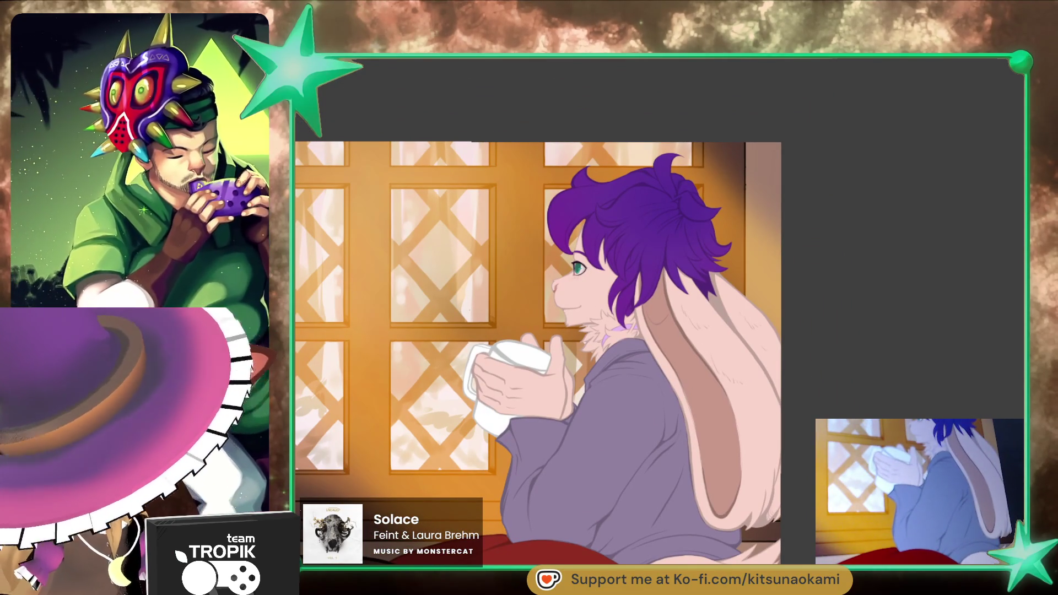
Step: Rotate the view to the tail and blanket and ink a dark line along the arm contour
{"action": "left_click_drag", "start_coordinate": [649, 578], "coordinate": [614, 437]}
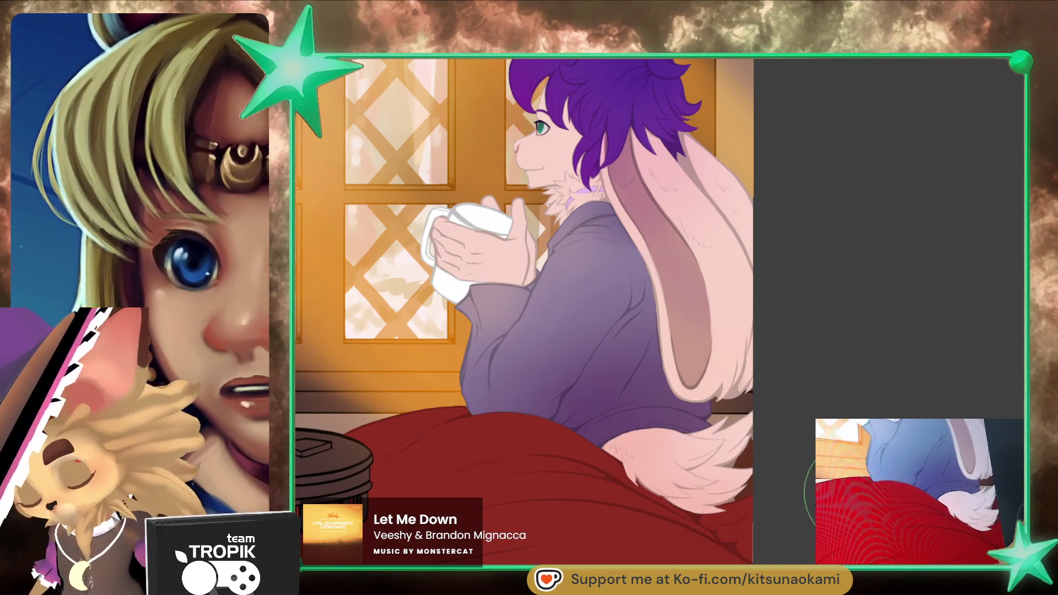
{"action": "scroll", "coordinate": [804, 546], "scroll_direction": "down", "scroll_amount": 3}
{"action": "scroll", "coordinate": [804, 546], "scroll_direction": "up", "scroll_amount": 2}
{"action": "scroll", "coordinate": [804, 546], "scroll_direction": "up", "scroll_amount": 2}
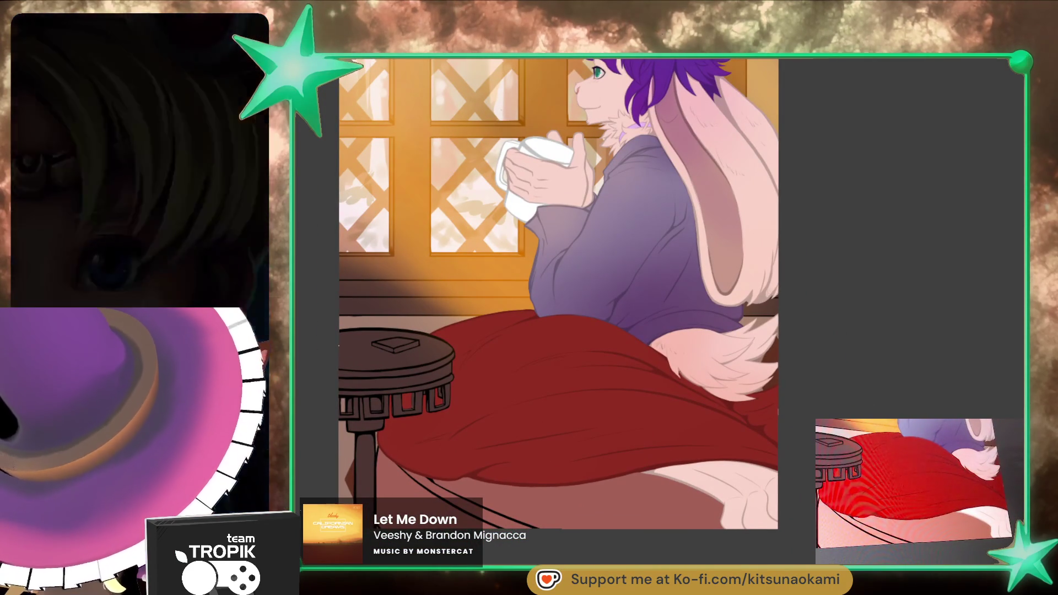
{"action": "scroll", "coordinate": [794, 523], "scroll_direction": "up", "scroll_amount": 3}
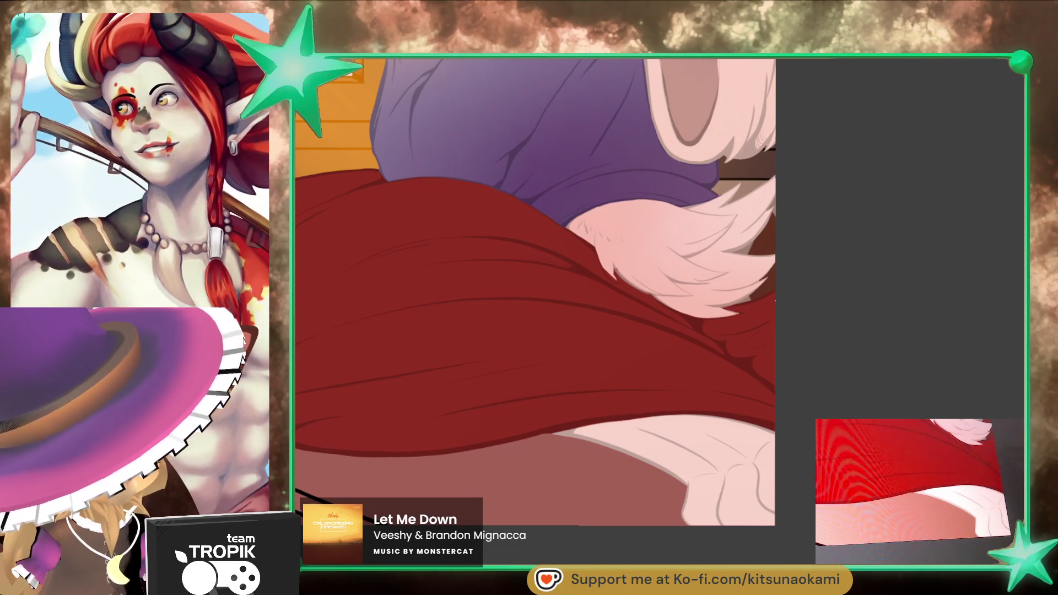
{"action": "scroll", "coordinate": [534, 292], "scroll_direction": "down", "scroll_amount": 1}
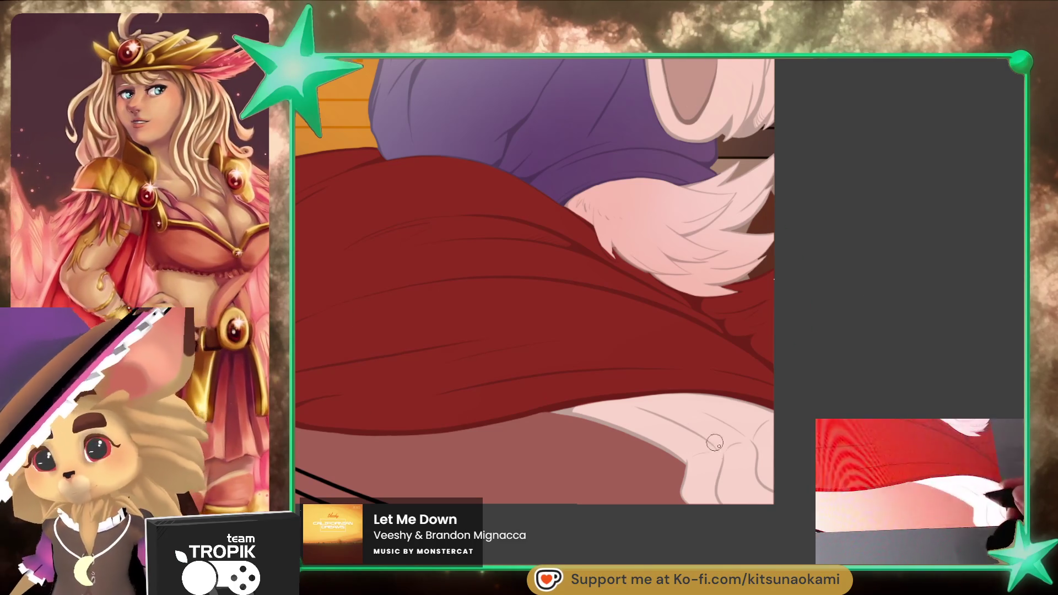
{"action": "scroll", "coordinate": [746, 489], "scroll_direction": "up", "scroll_amount": 3}
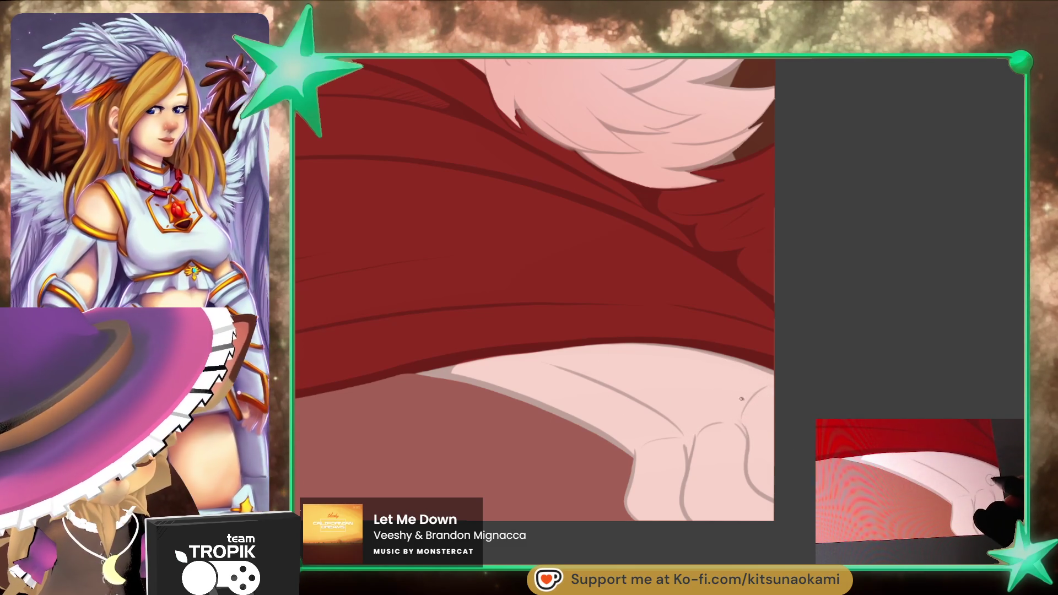
{"action": "key", "text": "minus"}
{"action": "key", "text": "minus"}
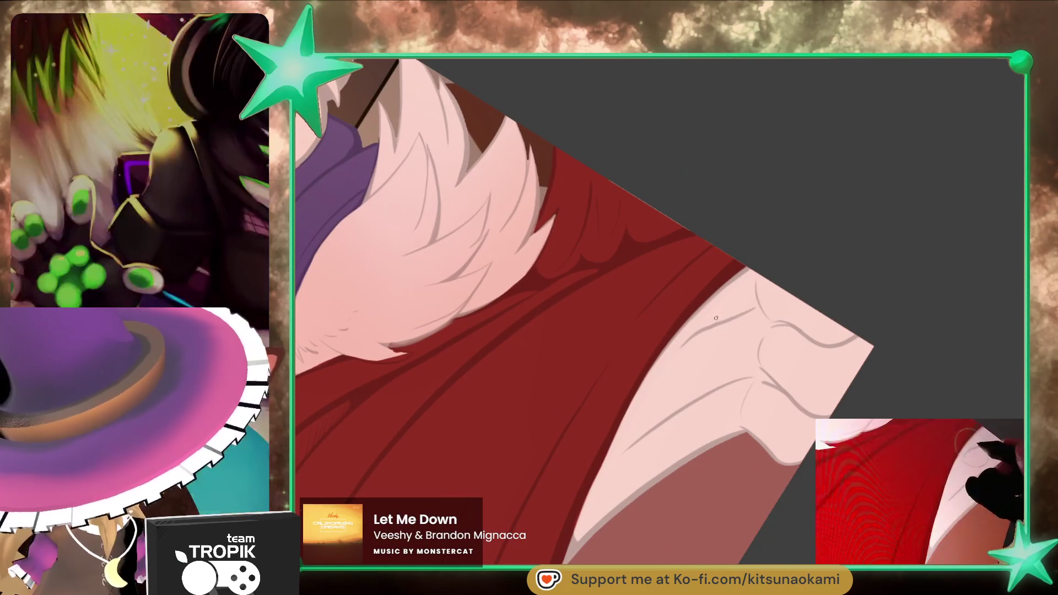
{"action": "key", "text": "e"}
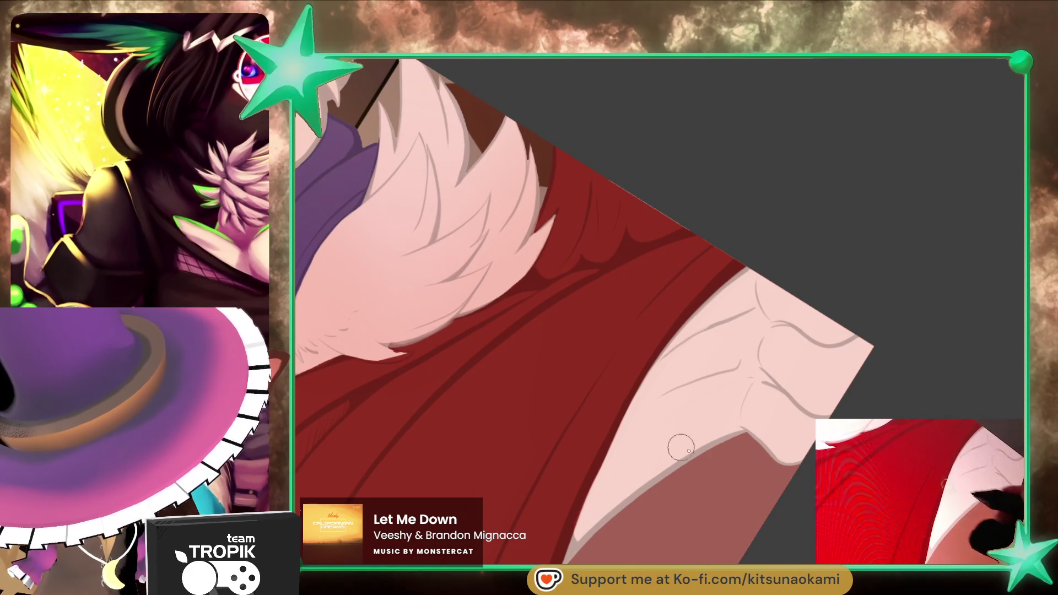
{"action": "left_click_drag", "start_coordinate": [714, 430], "coordinate": [601, 499]}
Step: Erase the faint grey line on the pale fur near the paw
{"action": "scroll", "coordinate": [675, 494], "scroll_direction": "up", "scroll_amount": 2}
{"action": "key", "text": "bracketright"}
{"action": "key", "text": "bracketright"}
{"action": "key", "text": "bracketright"}
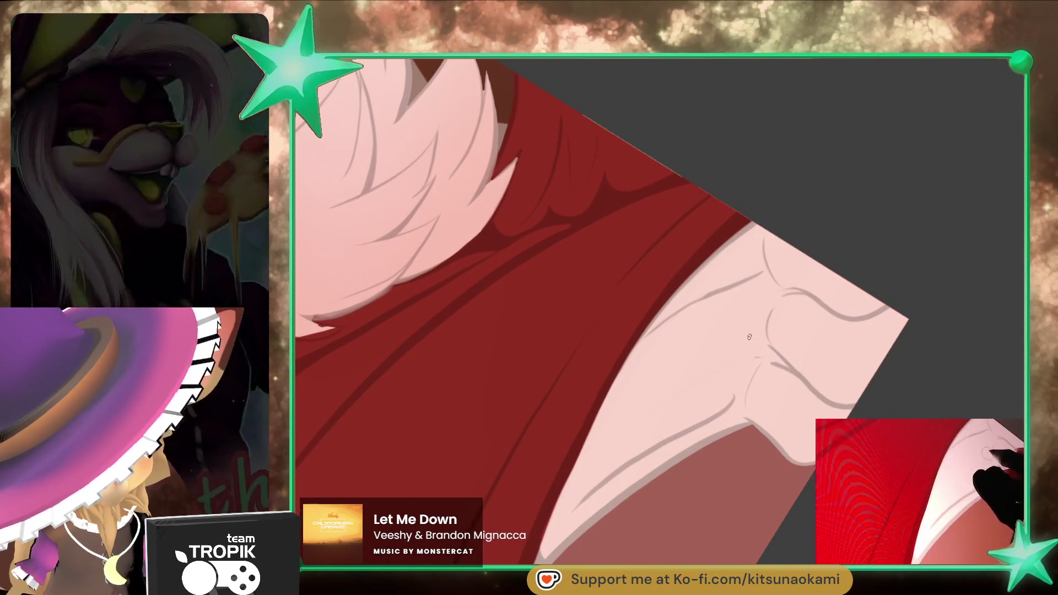
{"action": "left_click_drag", "start_coordinate": [742, 283], "coordinate": [650, 343]}
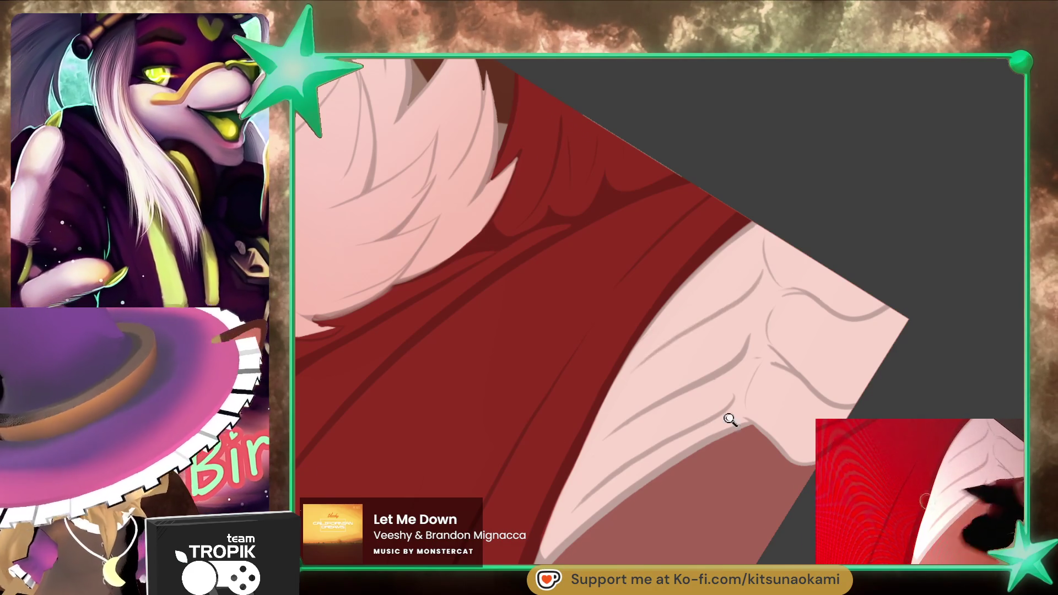
{"action": "scroll", "coordinate": [703, 421], "scroll_direction": "down", "scroll_amount": 4}
{"action": "scroll", "coordinate": [538, 432], "scroll_direction": "up", "scroll_amount": 5}
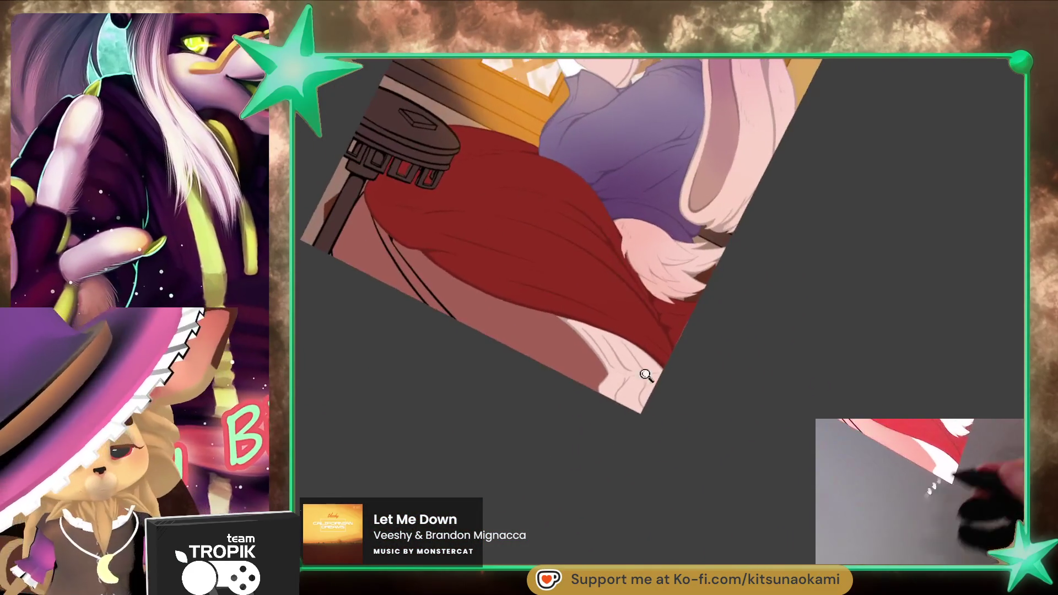
Step: With a fine brush, extend the grey crease line down the pale paw
{"action": "key", "text": "e"}
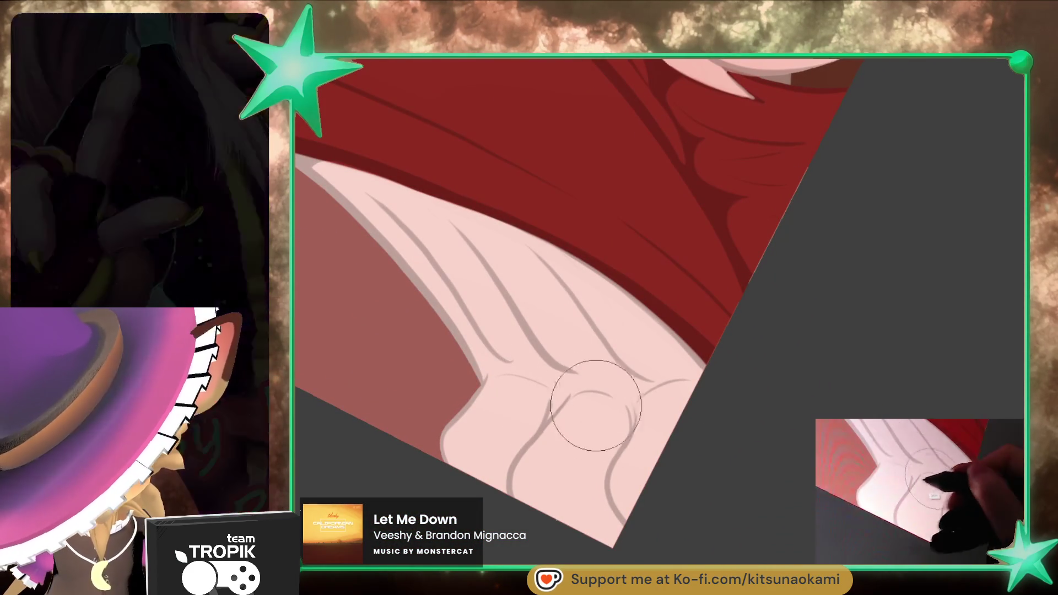
{"action": "key", "text": "e"}
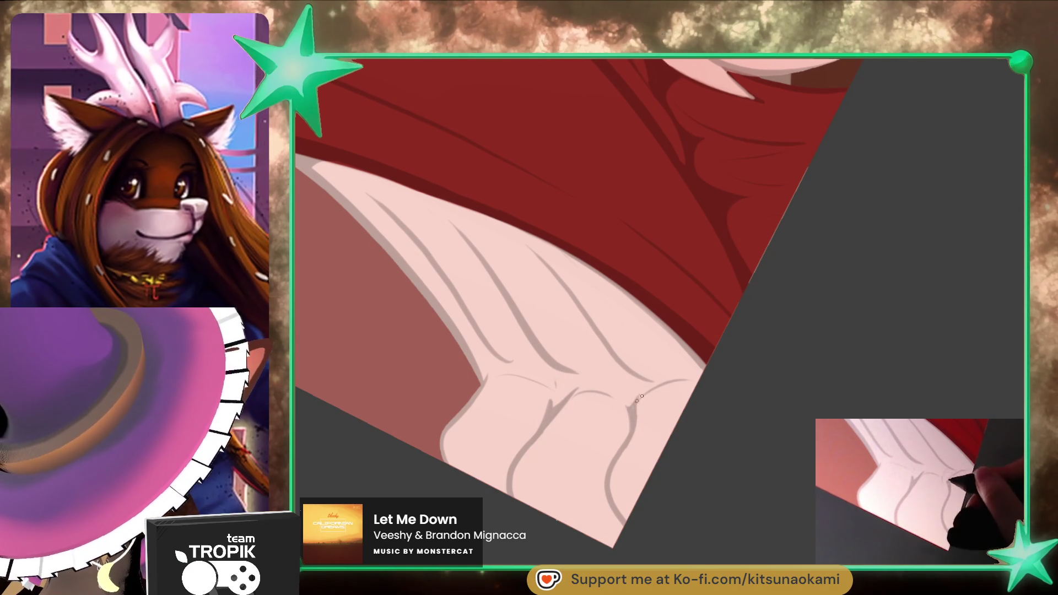
{"action": "mouse_move", "coordinate": [634, 410]}
{"action": "left_mouse_down"}
{"action": "mouse_move", "coordinate": [609, 503]}
{"action": "mouse_move", "coordinate": [699, 524]}
{"action": "mouse_move", "coordinate": [746, 501]}
{"action": "mouse_move", "coordinate": [705, 428]}
{"action": "mouse_move", "coordinate": [625, 366]}
{"action": "mouse_move", "coordinate": [718, 455]}
{"action": "mouse_move", "coordinate": [644, 389]}
{"action": "left_mouse_up"}
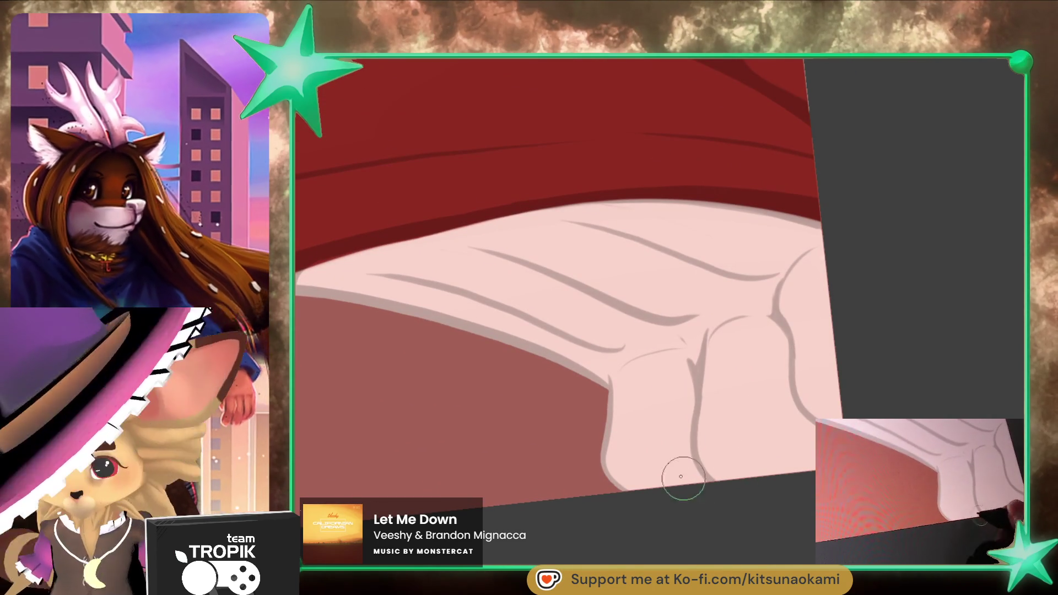
{"action": "mouse_move", "coordinate": [856, 346]}
{"action": "left_mouse_down"}
{"action": "mouse_move", "coordinate": [791, 479]}
{"action": "mouse_move", "coordinate": [746, 524]}
{"action": "mouse_move", "coordinate": [710, 484]}
{"action": "mouse_move", "coordinate": [735, 551]}
{"action": "left_mouse_up"}
{"action": "scroll", "coordinate": [735, 551], "scroll_direction": "up", "scroll_amount": 5}
{"action": "key", "text": "bracketleft"}
{"action": "key", "text": "bracketleft"}
{"action": "key", "text": "bracketleft"}
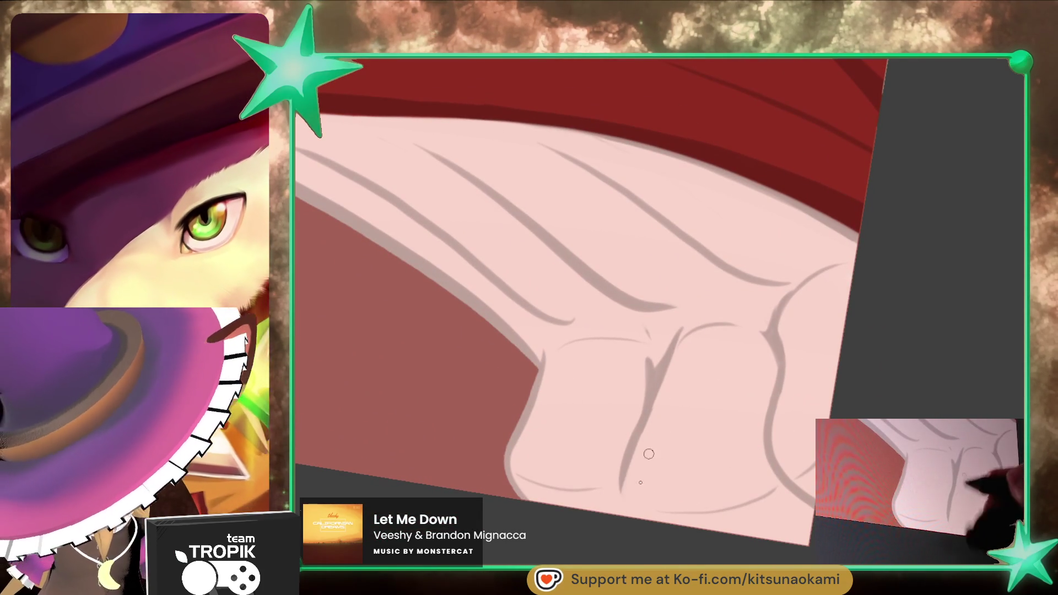
{"action": "left_click_drag", "start_coordinate": [621, 444], "coordinate": [613, 513]}
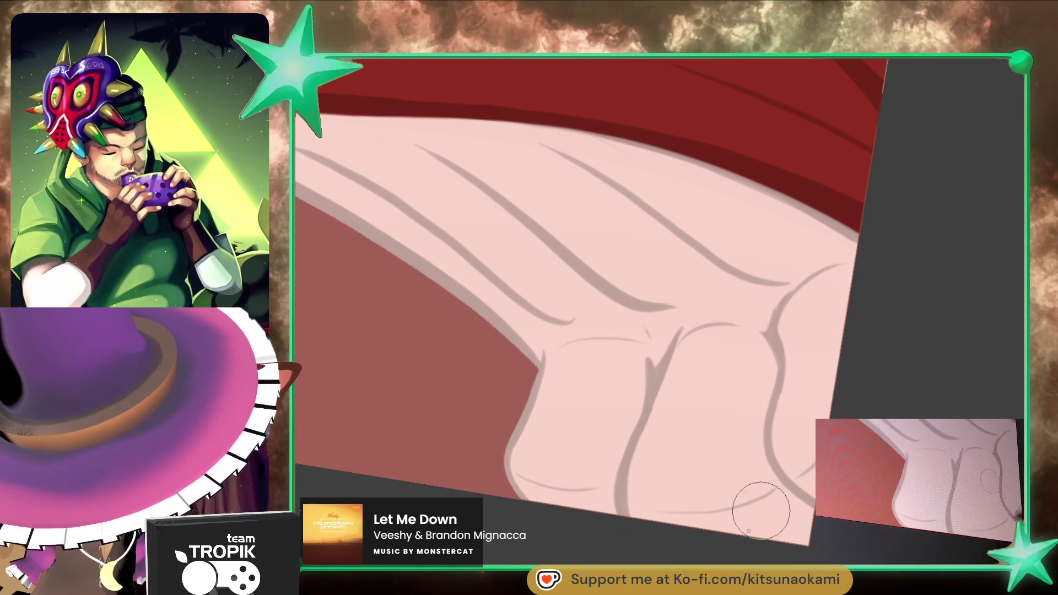
Step: Magic-wand select the white fur area below the red blanket
{"action": "mouse_move", "coordinate": [787, 507]}
{"action": "left_mouse_down"}
{"action": "mouse_move", "coordinate": [685, 472]}
{"action": "mouse_move", "coordinate": [669, 544]}
{"action": "mouse_move", "coordinate": [680, 557]}
{"action": "left_mouse_up"}
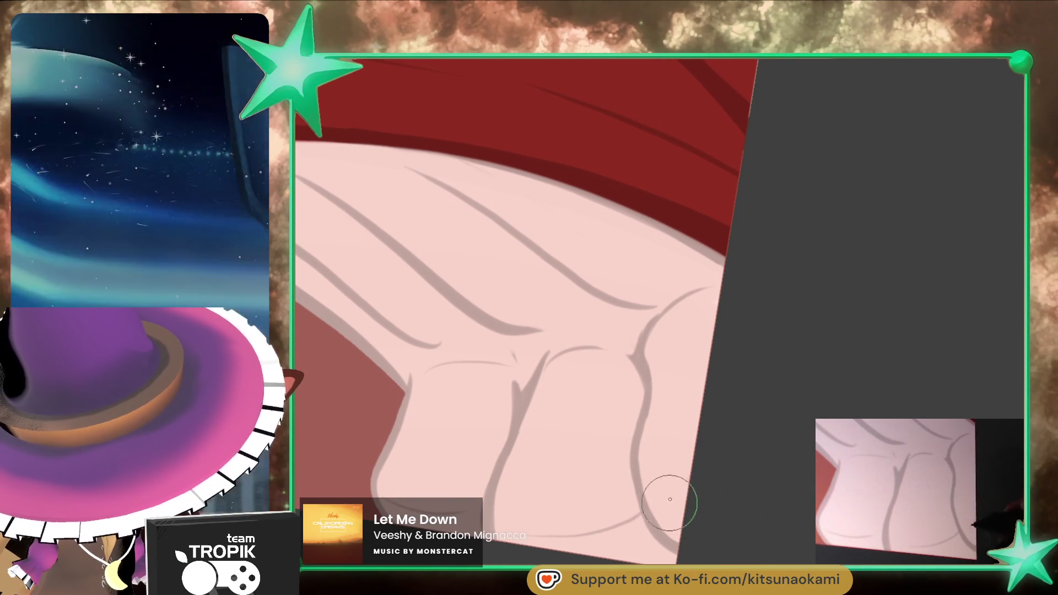
{"action": "mouse_move", "coordinate": [739, 417]}
{"action": "left_mouse_down"}
{"action": "mouse_move", "coordinate": [720, 484]}
{"action": "mouse_move", "coordinate": [776, 411]}
{"action": "mouse_move", "coordinate": [775, 480]}
{"action": "mouse_move", "coordinate": [803, 441]}
{"action": "mouse_move", "coordinate": [791, 489]}
{"action": "left_mouse_up"}
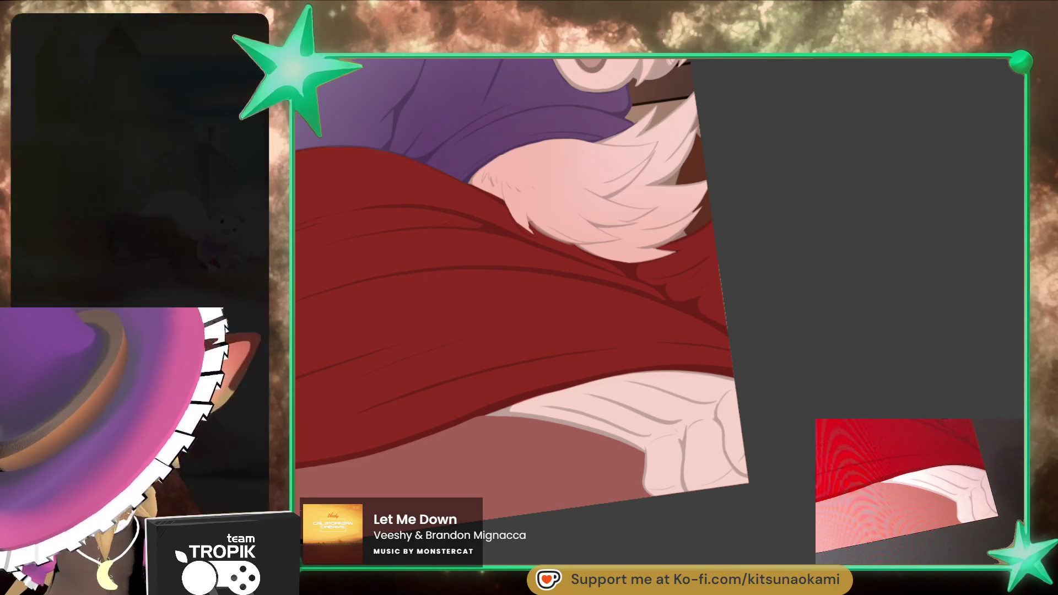
{"action": "left_click", "coordinate": [633, 435]}
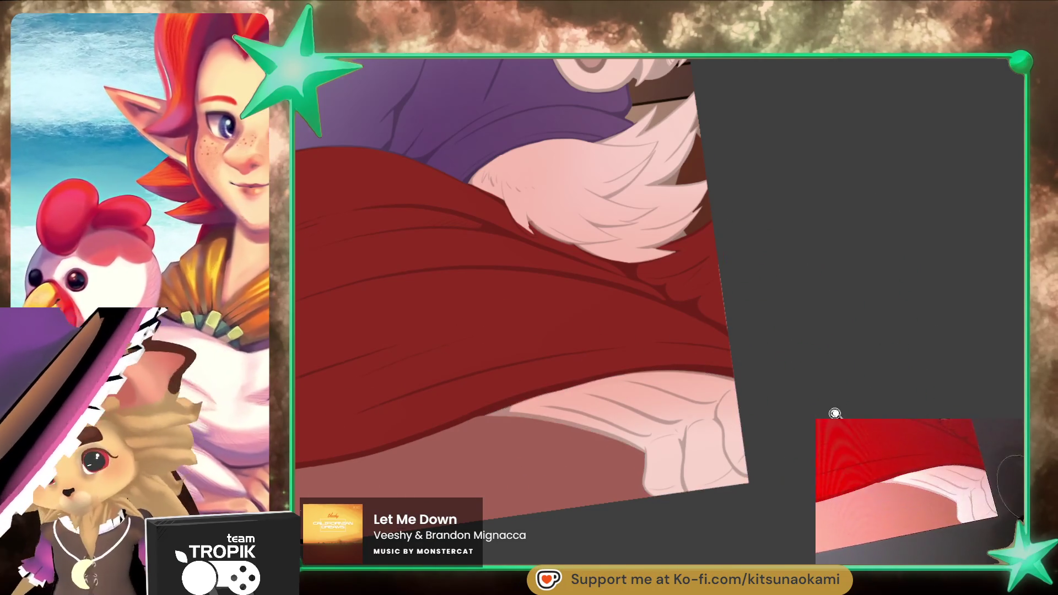
{"action": "scroll", "coordinate": [839, 412], "scroll_direction": "down", "scroll_amount": 5}
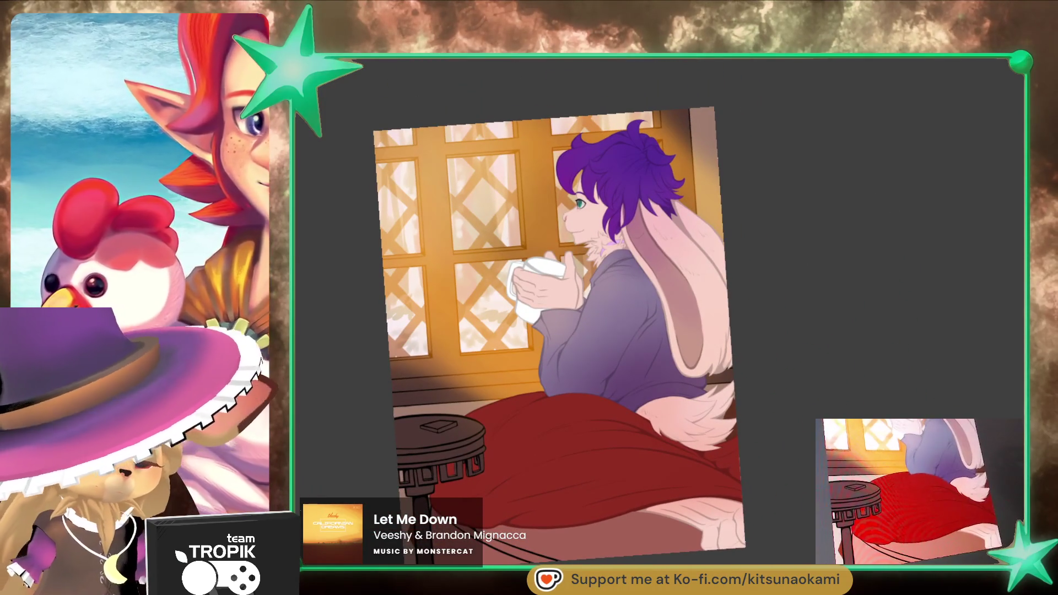
Step: Magic-wand select the purple robe and tail fur region above the blanket, then zoom in on the rabbit
{"action": "scroll", "coordinate": [559, 331], "scroll_direction": "up", "scroll_amount": 3}
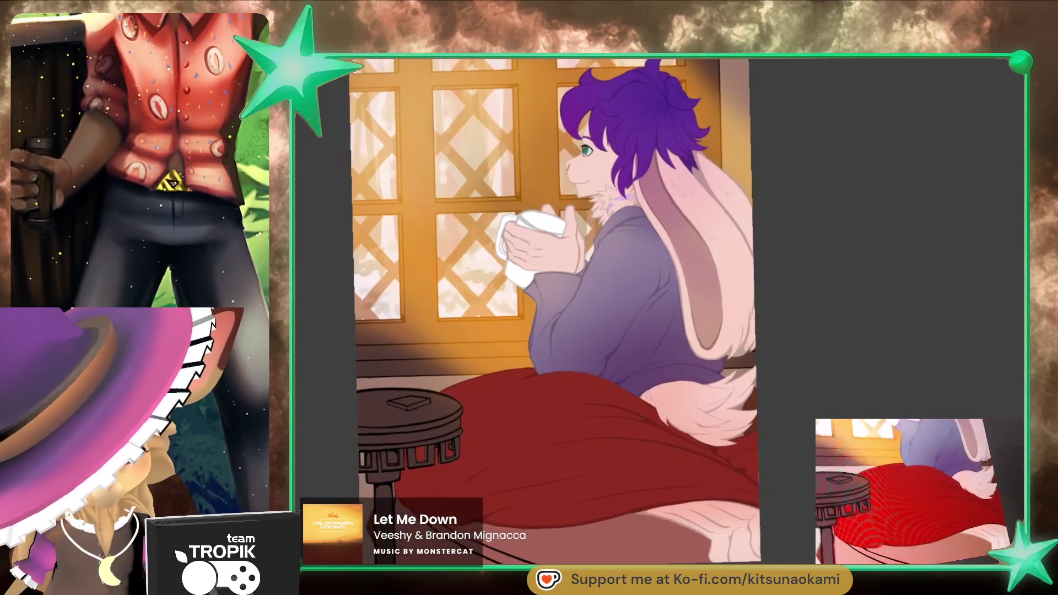
{"action": "scroll", "coordinate": [559, 330], "scroll_direction": "up", "scroll_amount": 2}
{"action": "scroll", "coordinate": [606, 330], "scroll_direction": "down", "scroll_amount": 3}
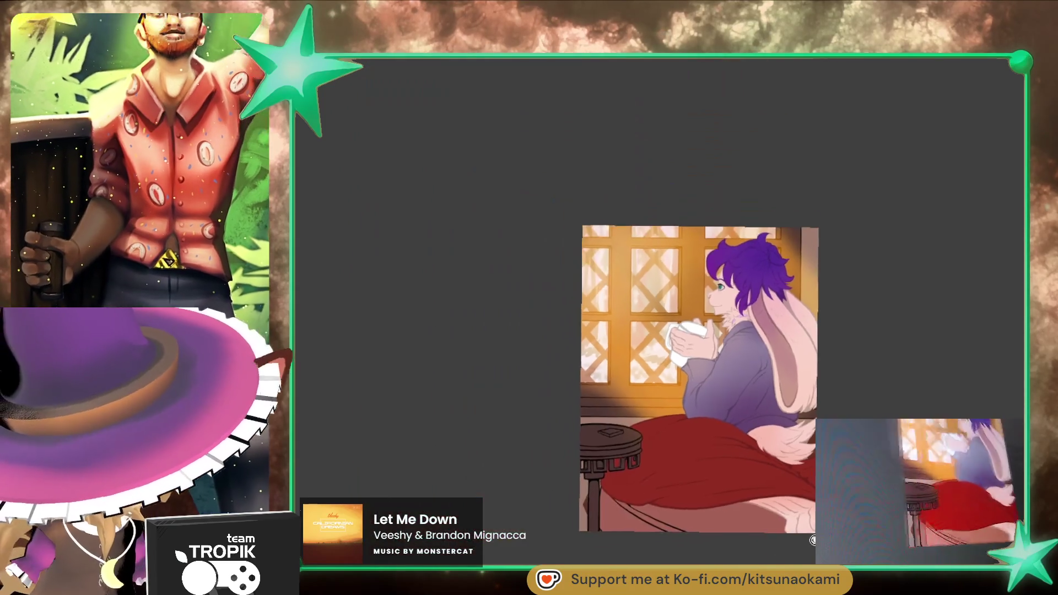
{"action": "scroll", "coordinate": [606, 331], "scroll_direction": "up", "scroll_amount": 3}
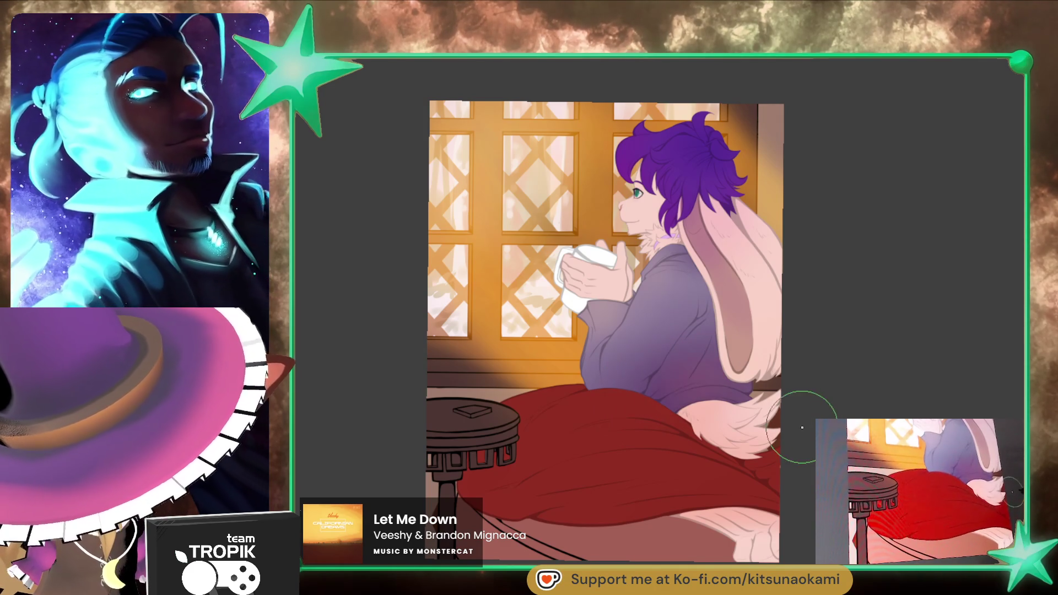
{"action": "left_click", "coordinate": [728, 540]}
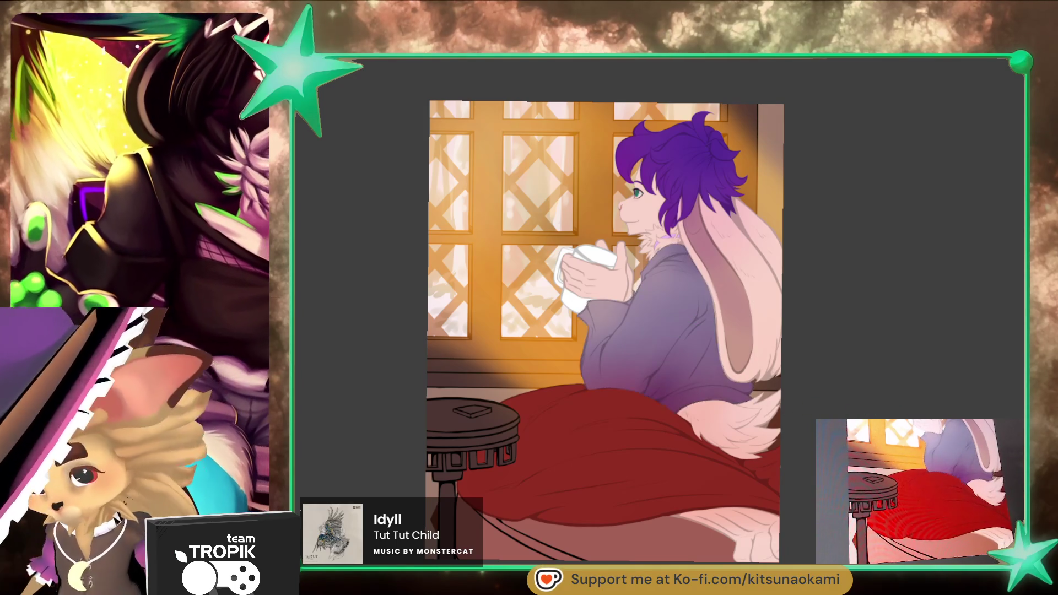
{"action": "key", "text": "ctrl+plus"}
{"action": "key", "text": "ctrl+plus"}
{"action": "key", "text": "ctrl+plus"}
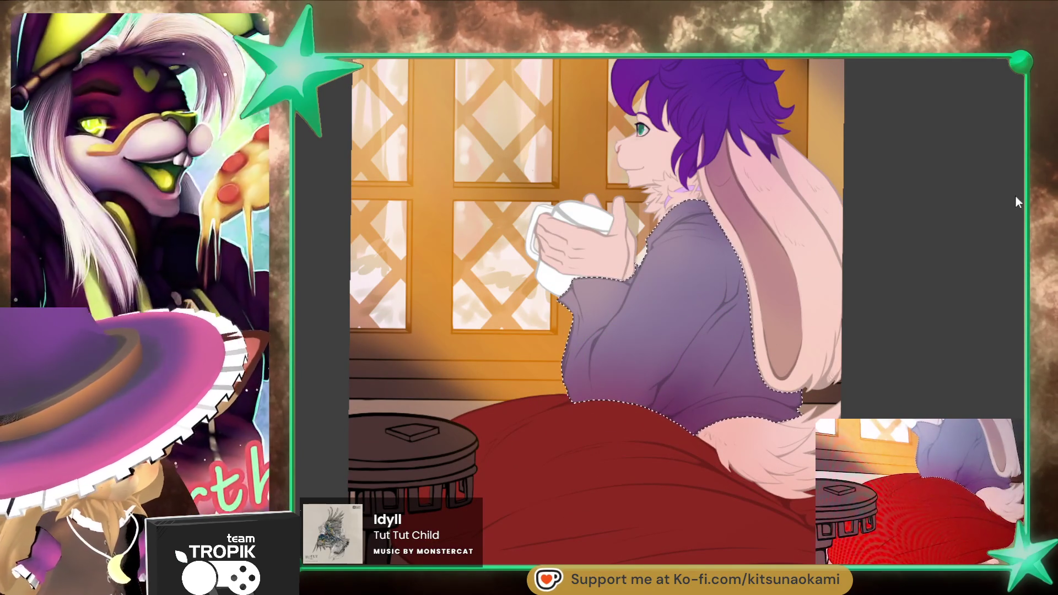
{"action": "key", "text": "bracketright"}
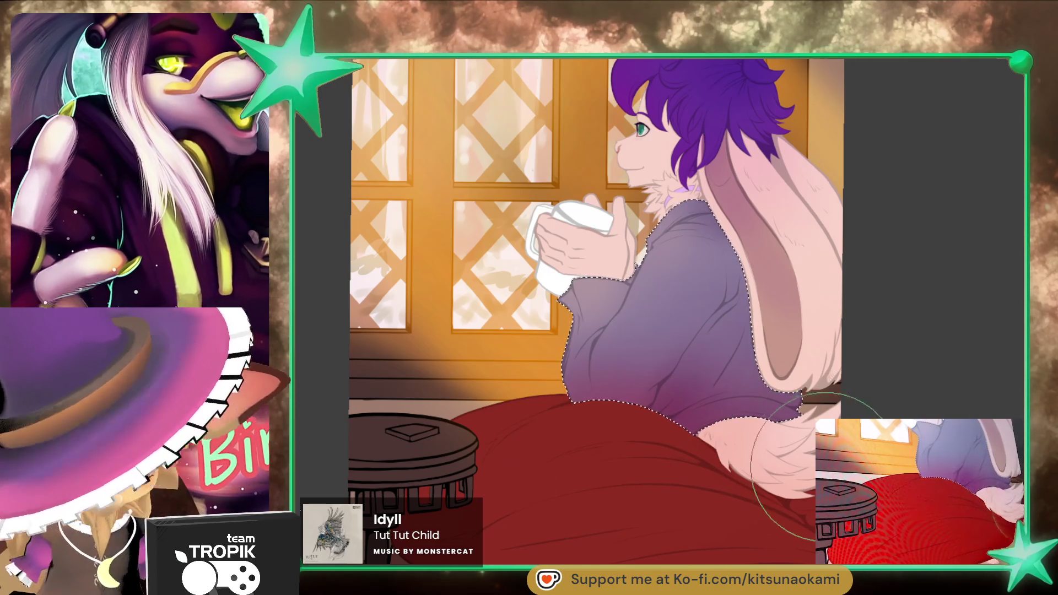
{"action": "scroll", "coordinate": [789, 463], "scroll_direction": "down", "scroll_amount": 5}
{"action": "left_click_drag", "start_coordinate": [947, 424], "coordinate": [791, 496]}
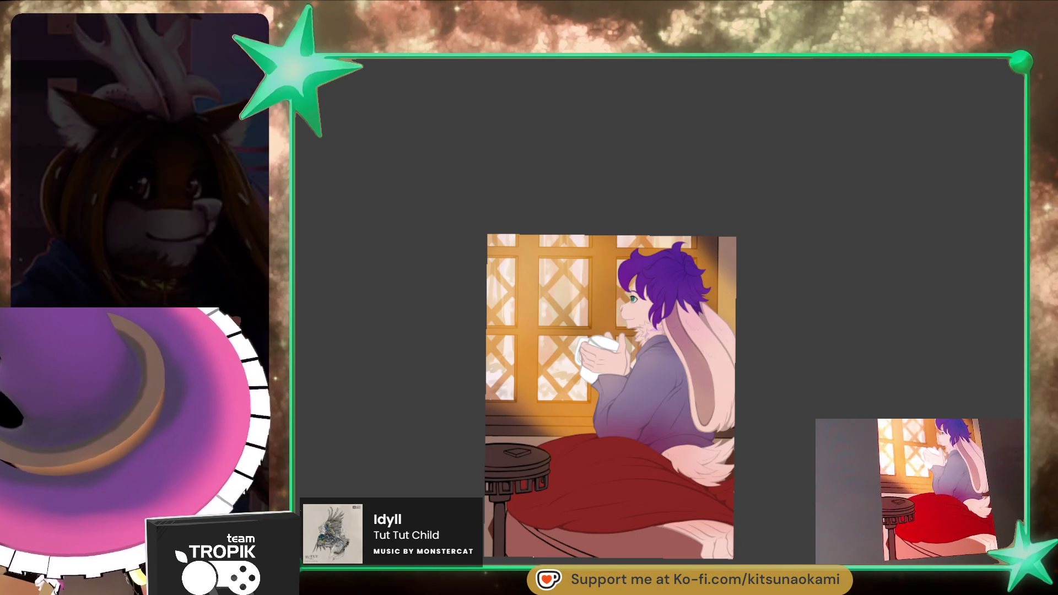
{"action": "scroll", "coordinate": [529, 441], "scroll_direction": "up", "scroll_amount": 10}
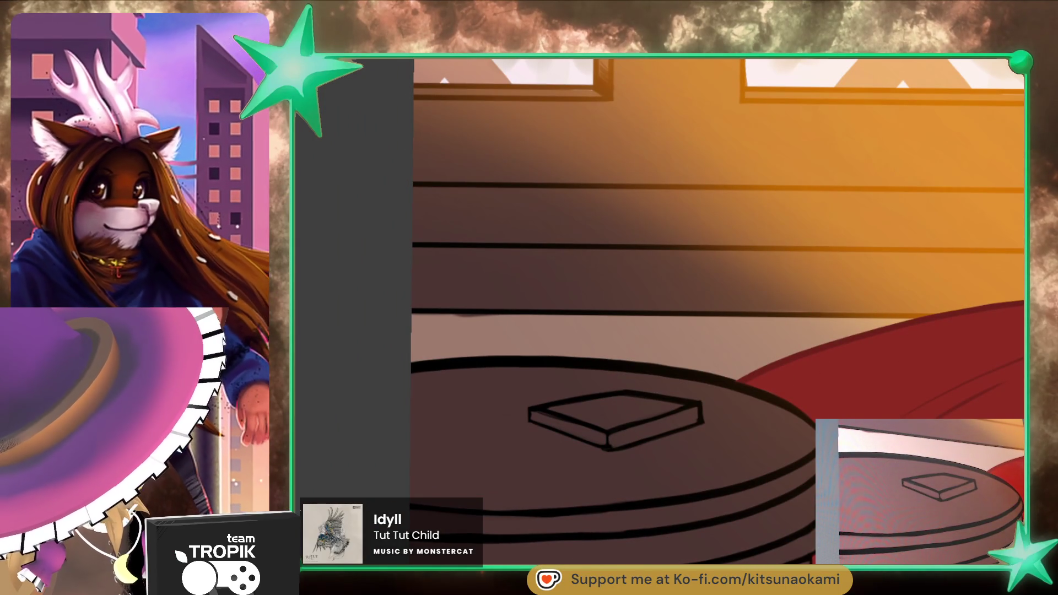
Step: Zoom onto the book and retrace its upper-left and lower-left edges, adding page lines
{"action": "mouse_move", "coordinate": [449, 406]}
{"action": "left_mouse_down"}
{"action": "mouse_move", "coordinate": [649, 466]}
{"action": "mouse_move", "coordinate": [749, 455]}
{"action": "left_mouse_up"}
{"action": "left_click", "coordinate": [748, 454]}
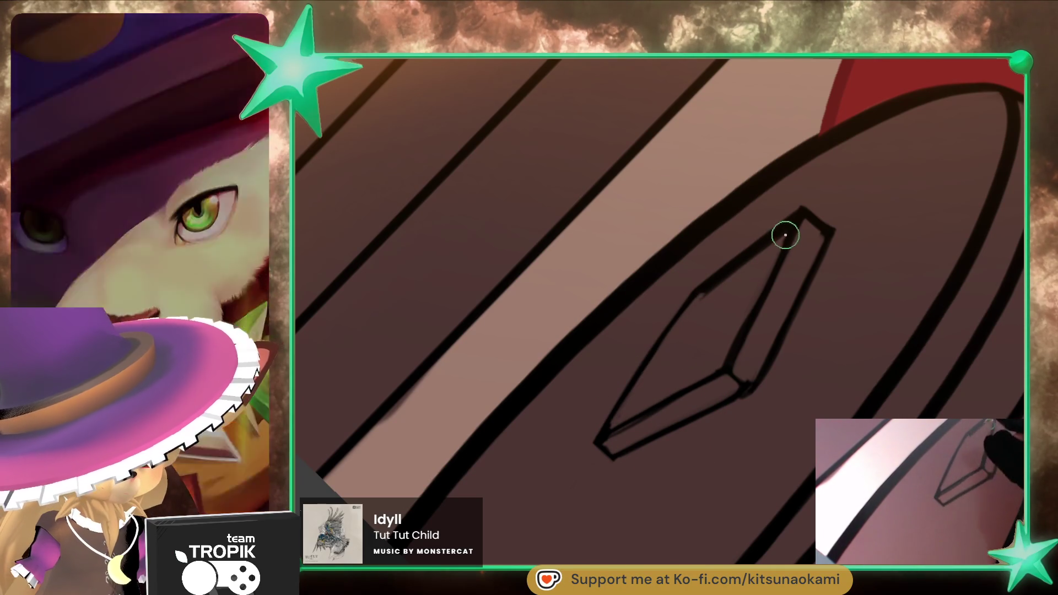
{"action": "left_click_drag", "start_coordinate": [785, 235], "coordinate": [741, 263]}
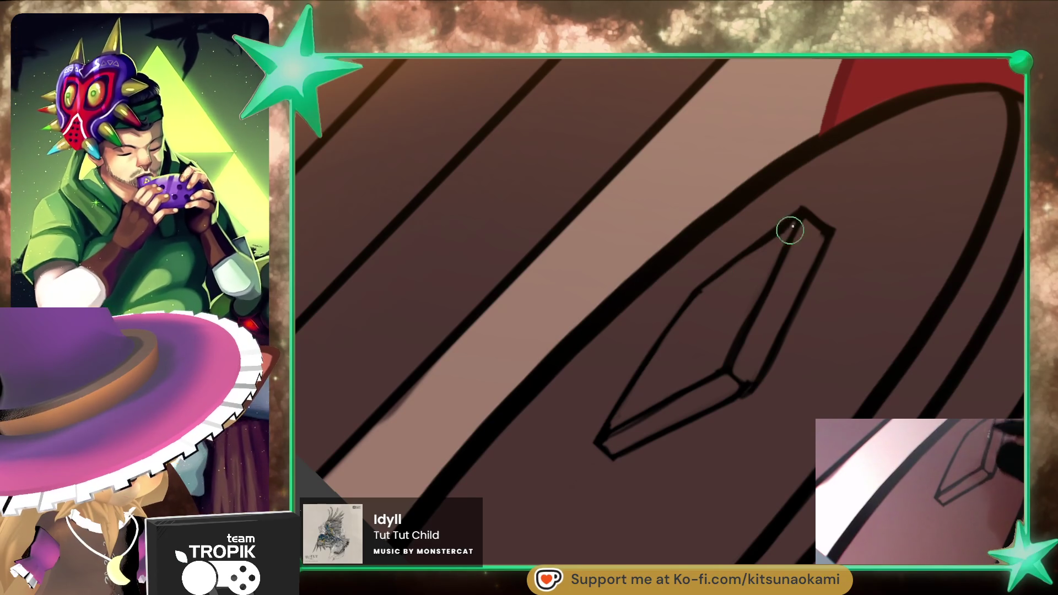
{"action": "left_click_drag", "start_coordinate": [796, 223], "coordinate": [728, 274]}
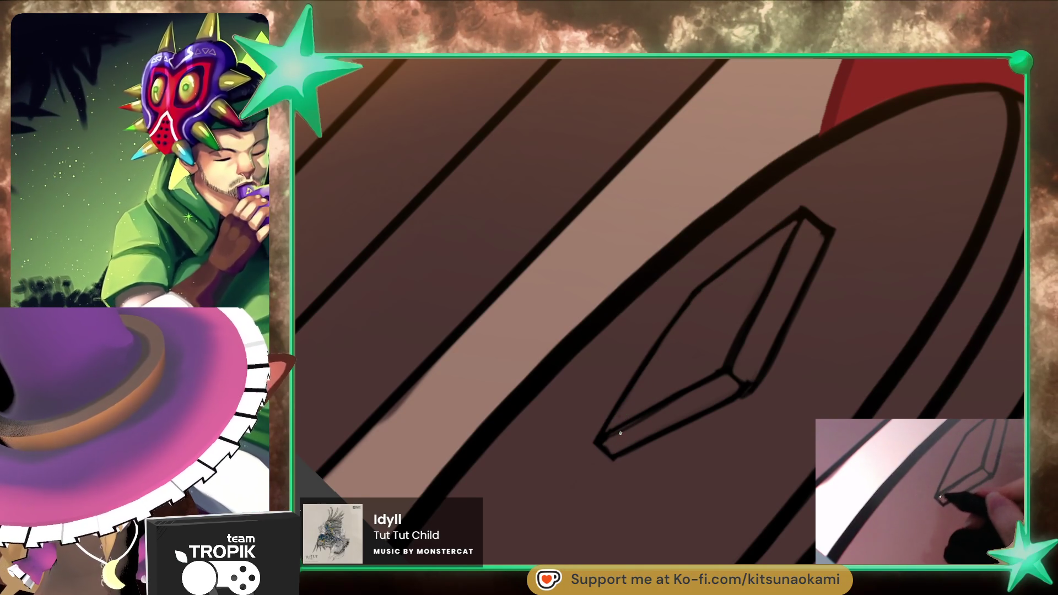
{"action": "mouse_move", "coordinate": [715, 389]}
{"action": "left_mouse_down"}
{"action": "mouse_move", "coordinate": [616, 432]}
{"action": "mouse_move", "coordinate": [657, 433]}
{"action": "mouse_move", "coordinate": [734, 378]}
{"action": "mouse_move", "coordinate": [664, 404]}
{"action": "left_mouse_up"}
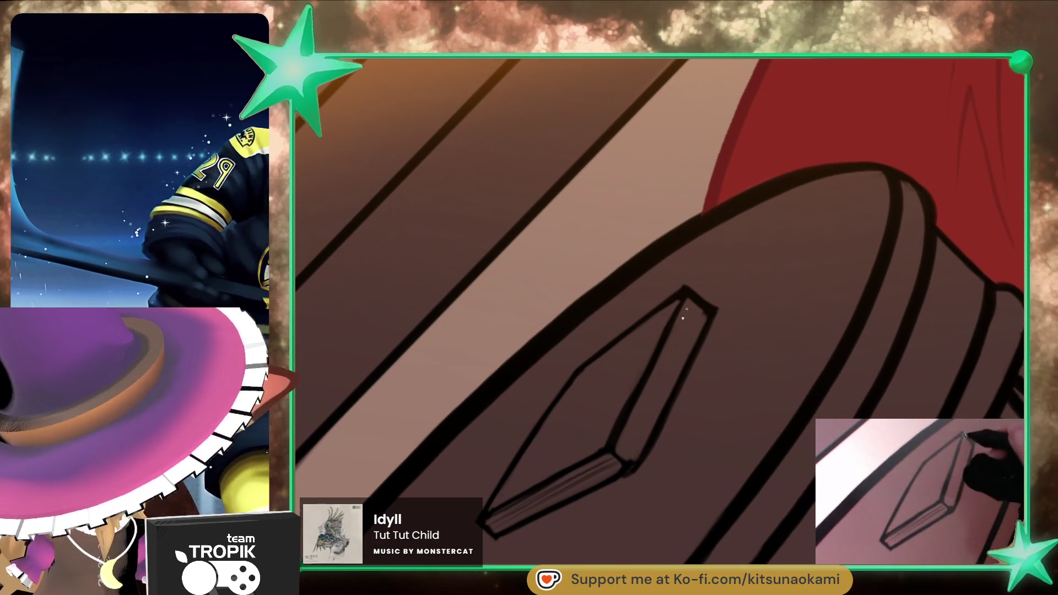
{"action": "mouse_move", "coordinate": [625, 444]}
{"action": "left_mouse_down"}
{"action": "mouse_move", "coordinate": [702, 307]}
{"action": "mouse_move", "coordinate": [634, 454]}
{"action": "left_mouse_up"}
{"action": "mouse_move", "coordinate": [689, 350]}
{"action": "left_mouse_down"}
{"action": "mouse_move", "coordinate": [626, 463]}
{"action": "mouse_move", "coordinate": [697, 303]}
{"action": "left_mouse_up"}
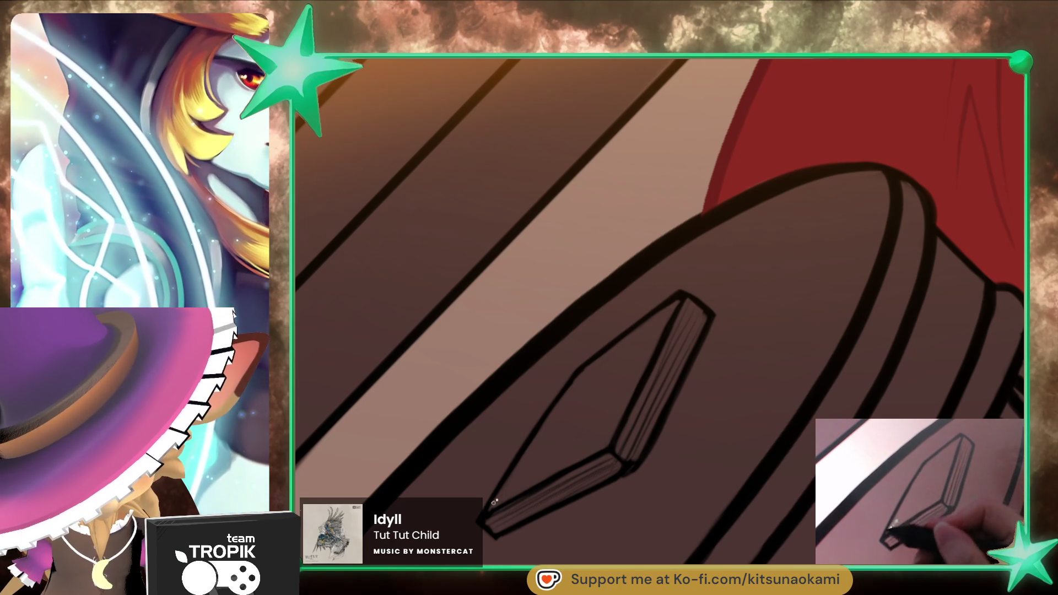
Step: Ink a dark pencil line beneath the book and paint the book's lower face gold
{"action": "mouse_move", "coordinate": [529, 493]}
{"action": "left_mouse_down"}
{"action": "mouse_move", "coordinate": [676, 407]}
{"action": "mouse_move", "coordinate": [555, 422]}
{"action": "left_mouse_up"}
{"action": "mouse_move", "coordinate": [658, 386]}
{"action": "left_mouse_down"}
{"action": "mouse_move", "coordinate": [510, 438]}
{"action": "mouse_move", "coordinate": [556, 444]}
{"action": "left_mouse_up"}
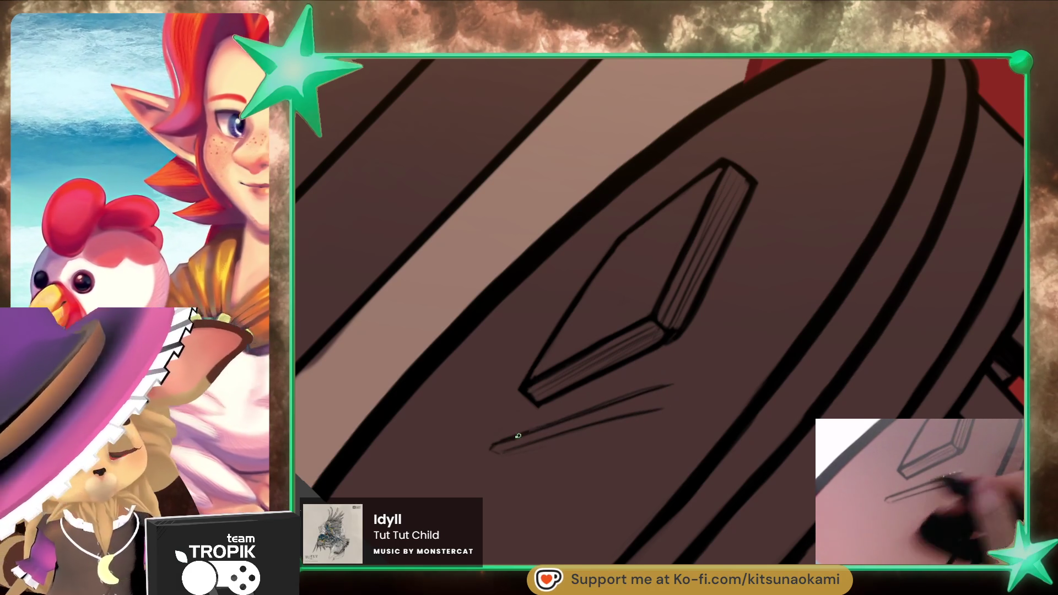
{"action": "key", "text": "bracketright"}
{"action": "key", "text": "bracketleft"}
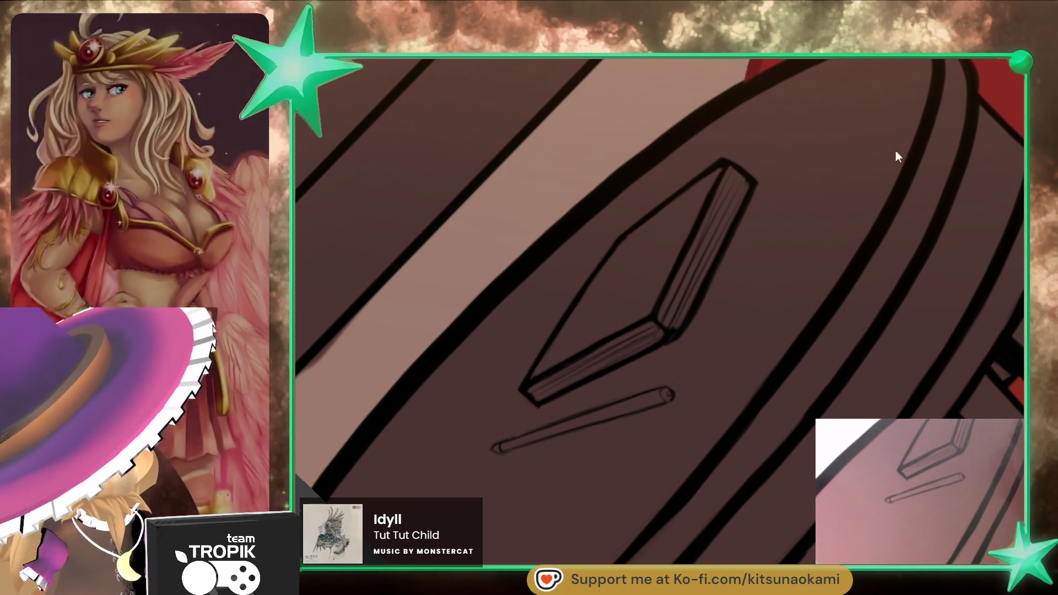
{"action": "mouse_move", "coordinate": [581, 359]}
{"action": "left_mouse_down"}
{"action": "mouse_move", "coordinate": [529, 398]}
{"action": "mouse_move", "coordinate": [659, 329]}
{"action": "mouse_move", "coordinate": [548, 369]}
{"action": "mouse_move", "coordinate": [578, 297]}
{"action": "mouse_move", "coordinate": [606, 298]}
{"action": "mouse_move", "coordinate": [661, 248]}
{"action": "mouse_move", "coordinate": [680, 265]}
{"action": "mouse_move", "coordinate": [710, 221]}
{"action": "mouse_move", "coordinate": [668, 329]}
{"action": "left_mouse_up"}
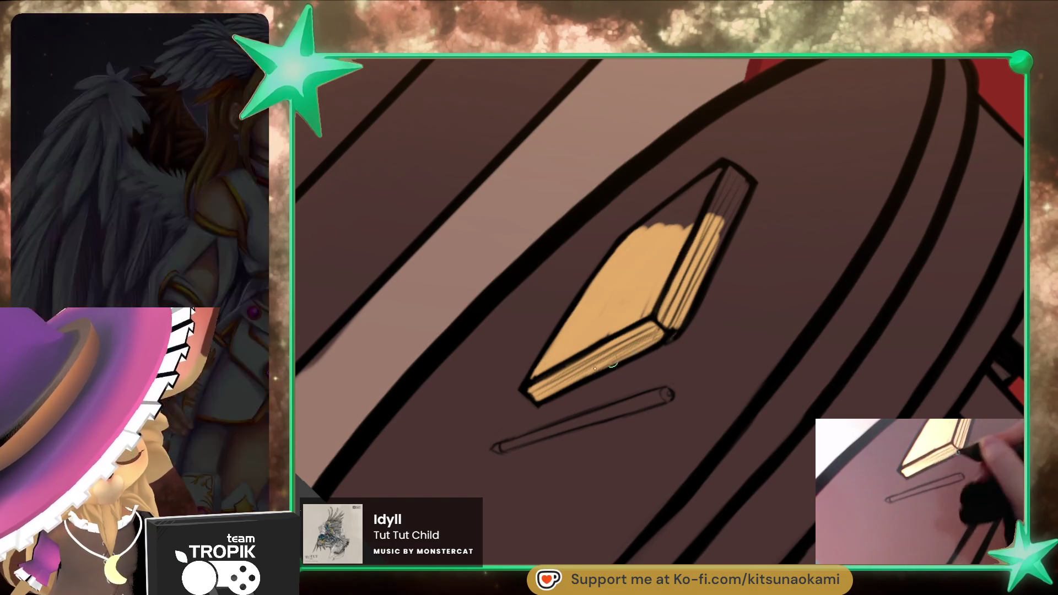
Step: Paint the book's upper spine edge and the sketched pencil along its length gold
{"action": "mouse_move", "coordinate": [733, 184]}
{"action": "left_mouse_down"}
{"action": "mouse_move", "coordinate": [724, 212]}
{"action": "mouse_move", "coordinate": [740, 187]}
{"action": "mouse_move", "coordinate": [658, 217]}
{"action": "mouse_move", "coordinate": [697, 198]}
{"action": "mouse_move", "coordinate": [677, 243]}
{"action": "mouse_move", "coordinate": [667, 222]}
{"action": "left_mouse_up"}
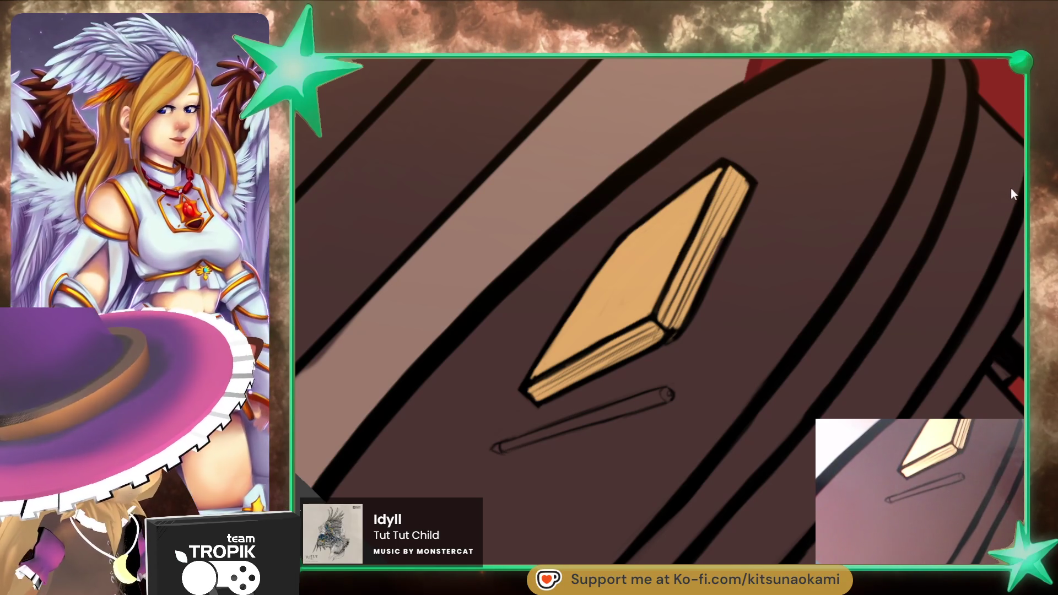
{"action": "mouse_move", "coordinate": [517, 439]}
{"action": "left_mouse_down"}
{"action": "mouse_move", "coordinate": [499, 447]}
{"action": "mouse_move", "coordinate": [664, 394]}
{"action": "mouse_move", "coordinate": [625, 410]}
{"action": "mouse_move", "coordinate": [638, 409]}
{"action": "left_mouse_up"}
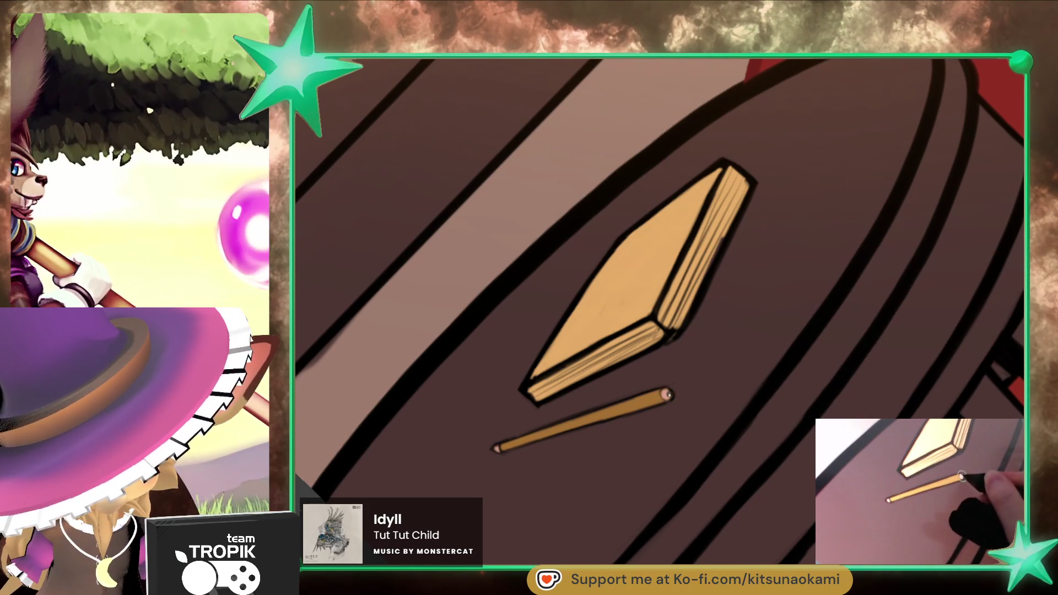
{"action": "mouse_move", "coordinate": [764, 386]}
{"action": "left_mouse_down"}
{"action": "mouse_move", "coordinate": [768, 472]}
{"action": "mouse_move", "coordinate": [682, 536]}
{"action": "mouse_move", "coordinate": [766, 523]}
{"action": "mouse_move", "coordinate": [727, 539]}
{"action": "mouse_move", "coordinate": [800, 484]}
{"action": "left_mouse_up"}
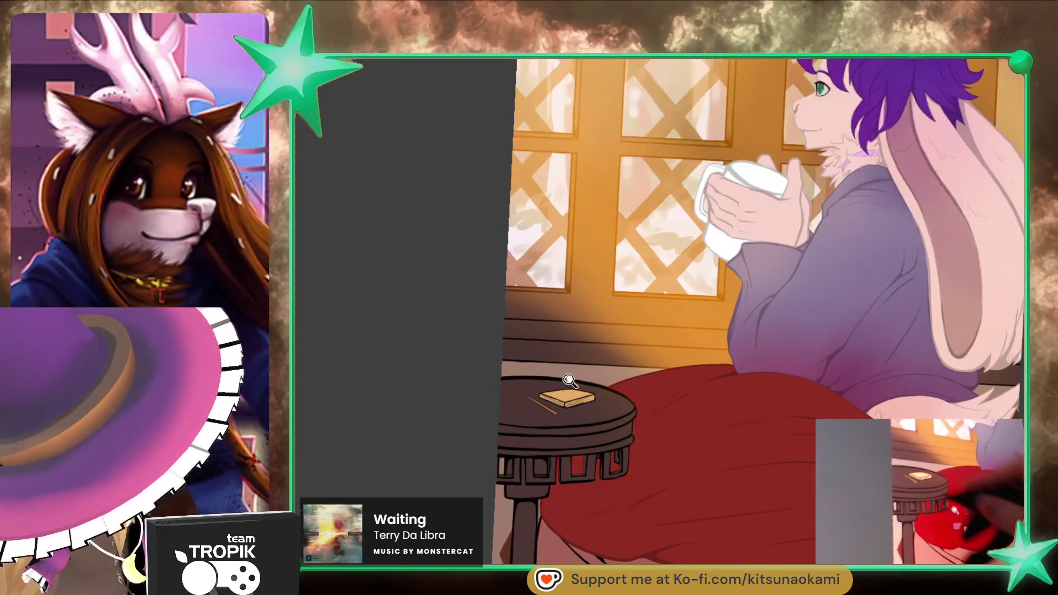
Step: Erase the old gold pencil's fill and outline from the table
{"action": "scroll", "coordinate": [582, 405], "scroll_direction": "up", "scroll_amount": 5}
{"action": "left_click_drag", "start_coordinate": [403, 387], "coordinate": [493, 439]}
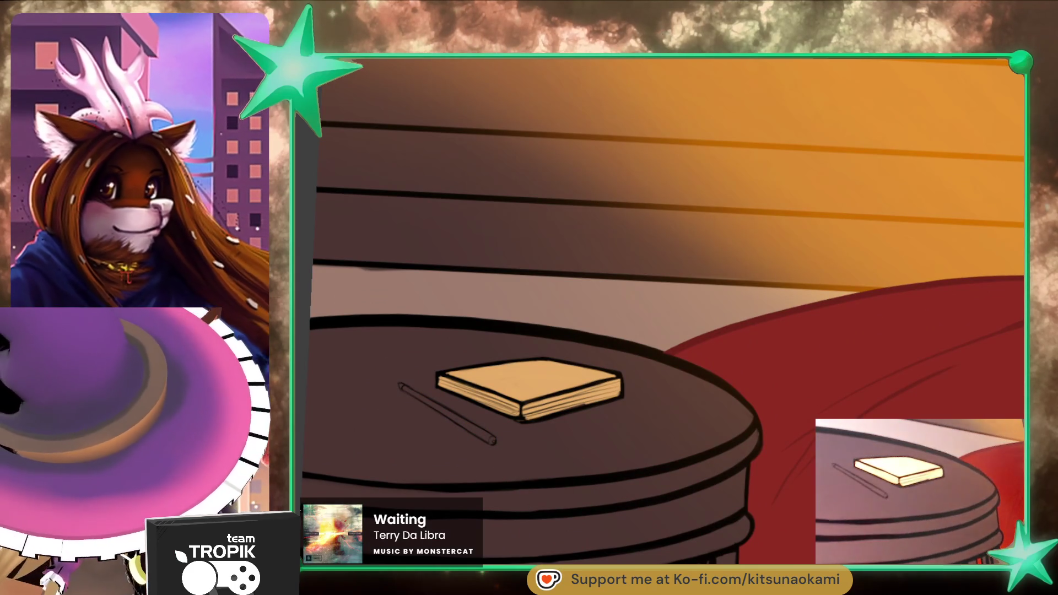
{"action": "left_click_drag", "start_coordinate": [390, 383], "coordinate": [492, 437]}
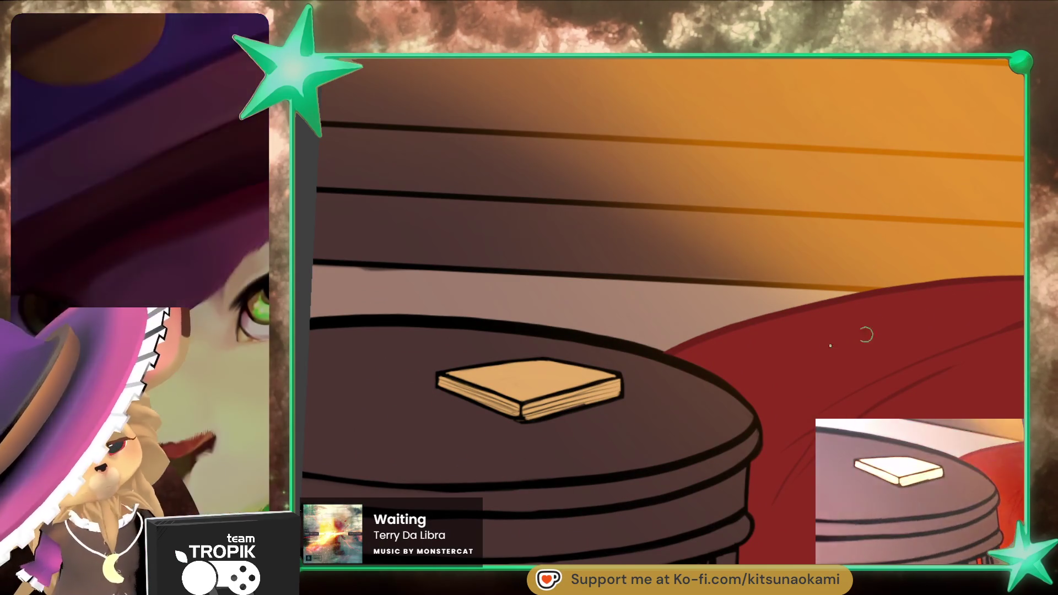
Step: Outline a longer diagonal pencil with two straight edges, a closed tip and an end cap
{"action": "key", "text": "bracketleft"}
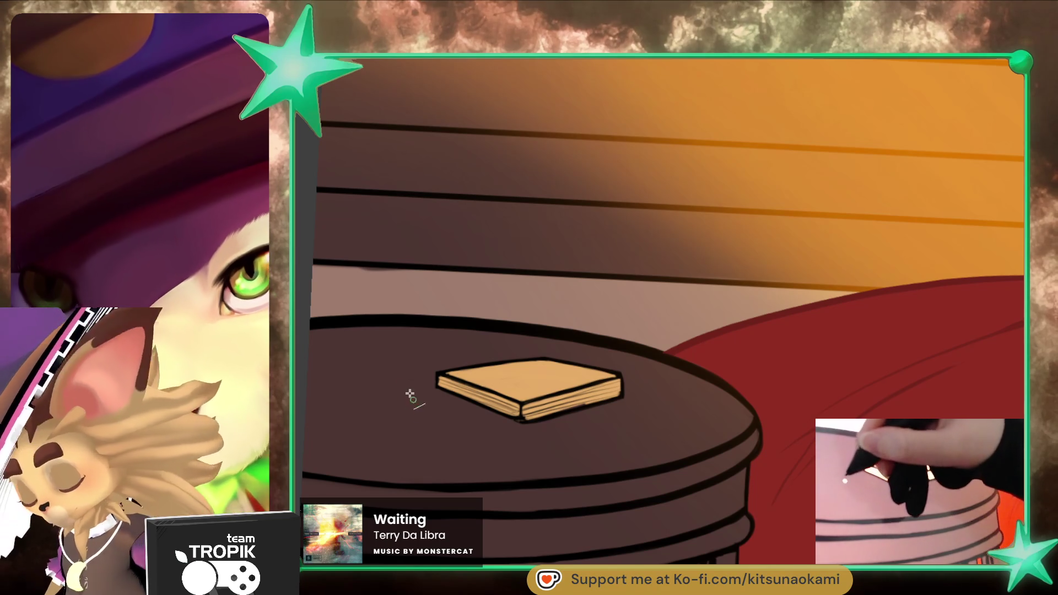
{"action": "left_click_drag", "start_coordinate": [374, 379], "coordinate": [474, 449]}
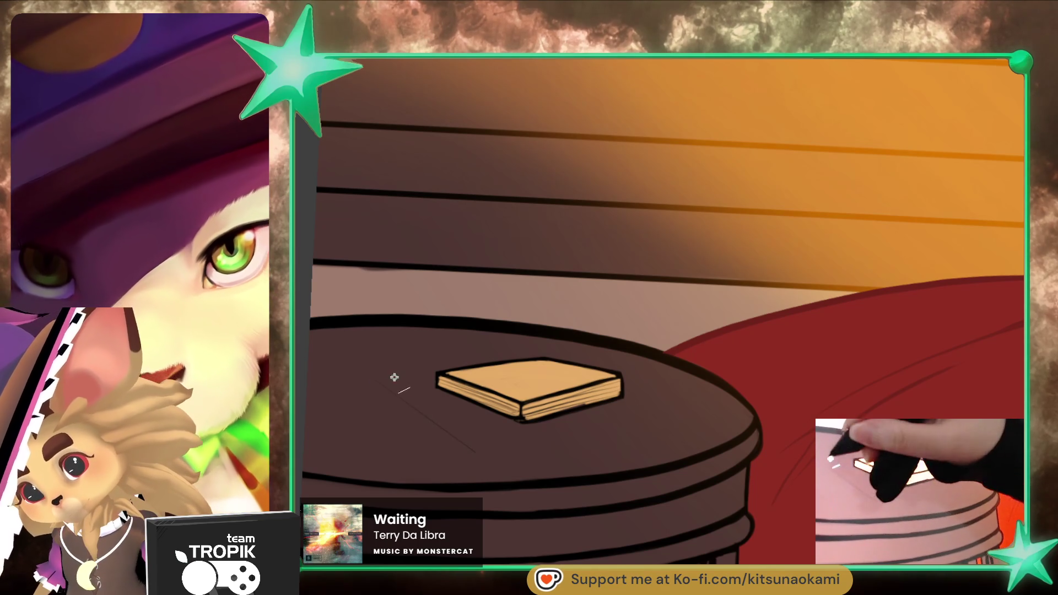
{"action": "left_click_drag", "start_coordinate": [383, 374], "coordinate": [513, 457]}
{"action": "left_click_drag", "start_coordinate": [381, 387], "coordinate": [495, 468]}
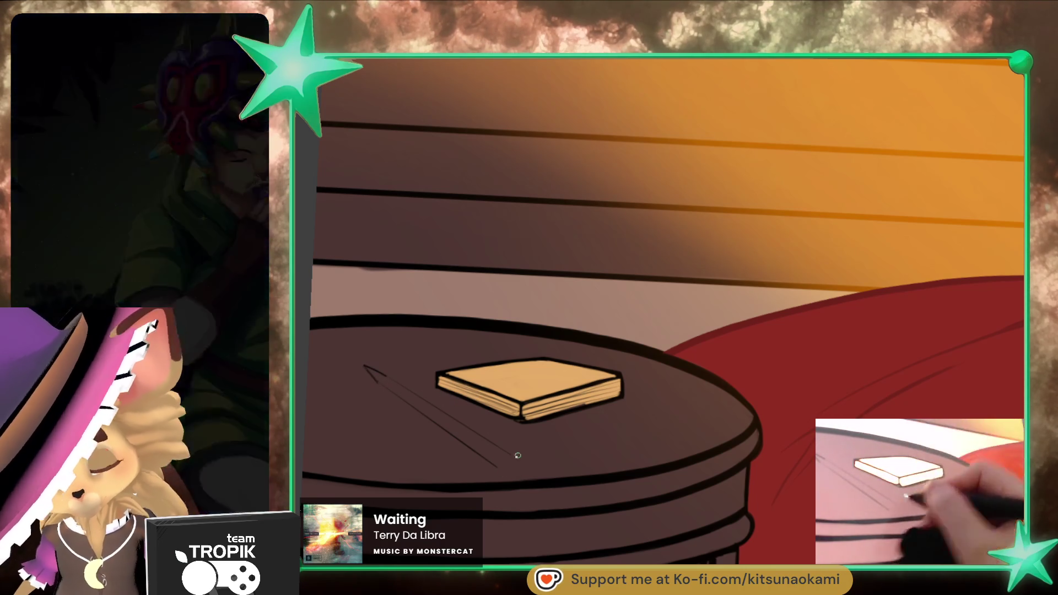
{"action": "left_click_drag", "start_coordinate": [515, 465], "coordinate": [501, 470]}
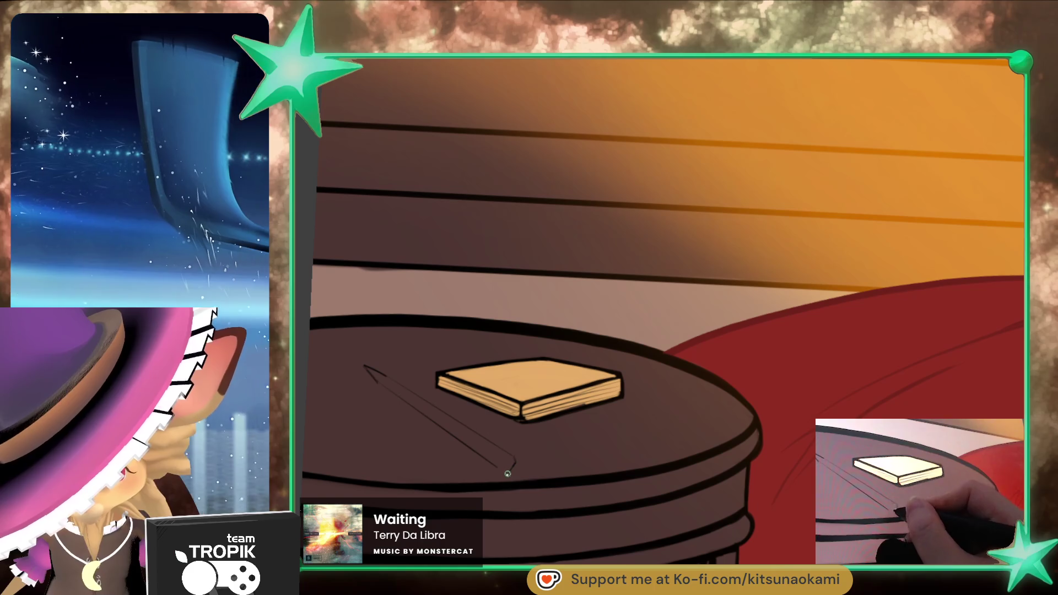
{"action": "left_click_drag", "start_coordinate": [501, 469], "coordinate": [501, 463]}
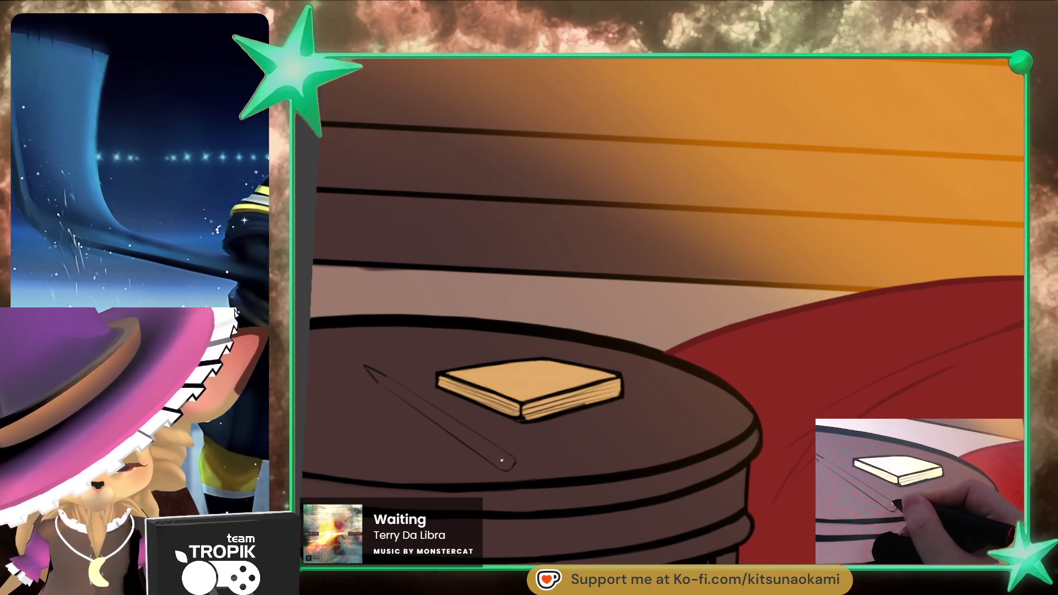
{"action": "key", "text": "ctrl+0"}
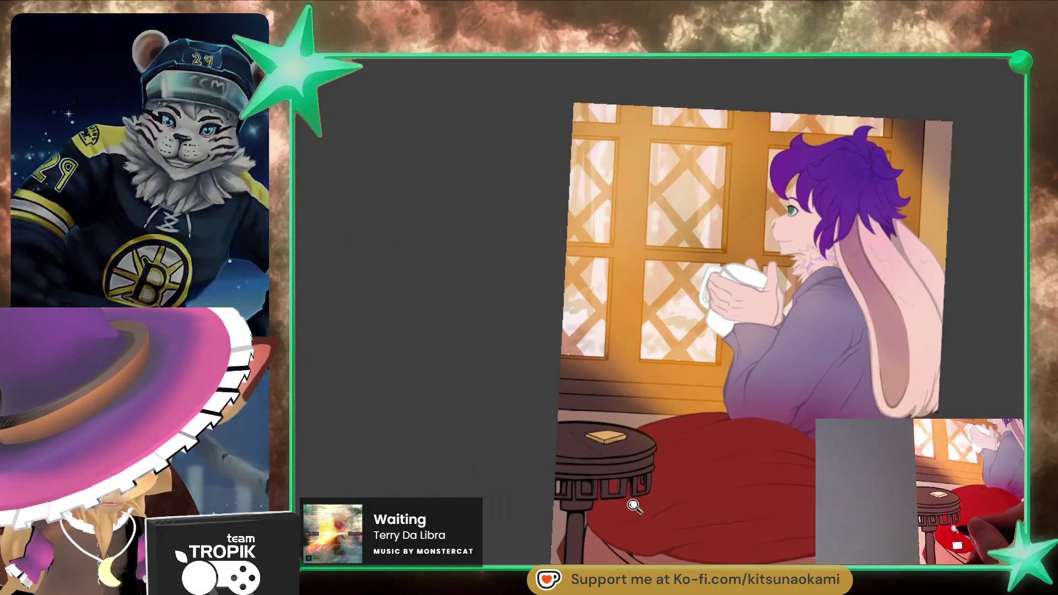
{"action": "left_click", "coordinate": [630, 509]}
{"action": "key", "text": "ctrl+0"}
Step: Paint out the old end cap and redraw the pencil's long edge steeper with a rounded end
{"action": "mouse_move", "coordinate": [675, 474]}
{"action": "left_mouse_down"}
{"action": "mouse_move", "coordinate": [659, 478]}
{"action": "mouse_move", "coordinate": [663, 315]}
{"action": "mouse_move", "coordinate": [699, 406]}
{"action": "mouse_move", "coordinate": [716, 400]}
{"action": "left_mouse_up"}
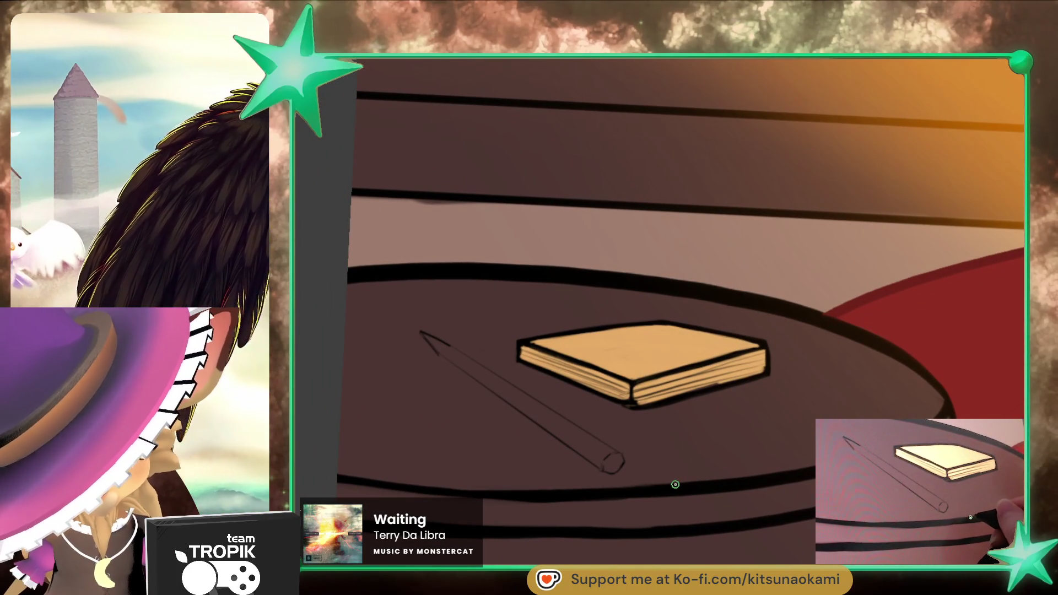
{"action": "left_click_drag", "start_coordinate": [617, 460], "coordinate": [493, 387]}
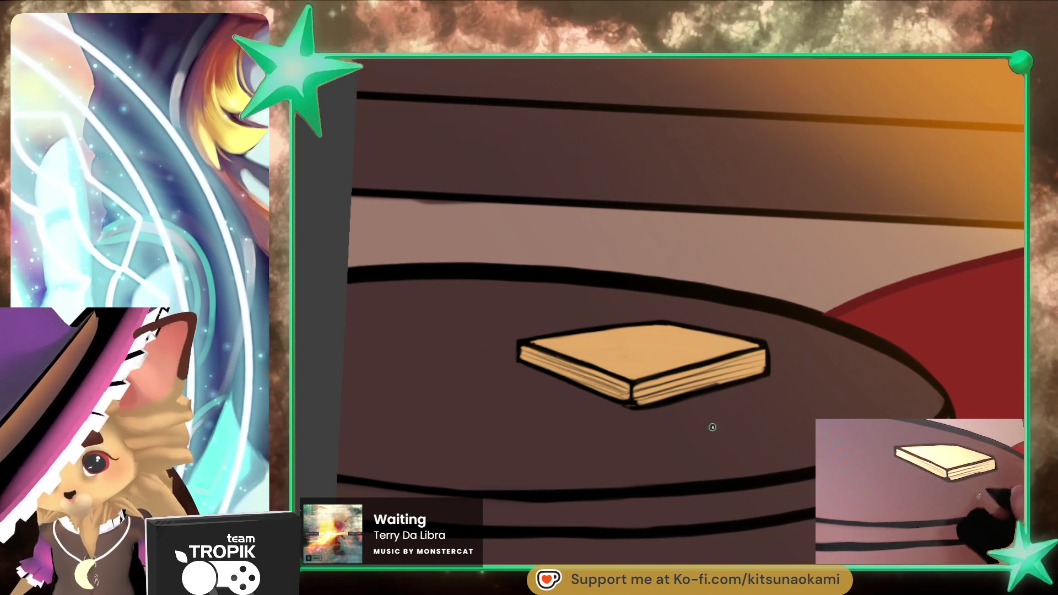
{"action": "mouse_move", "coordinate": [721, 428]}
{"action": "left_mouse_down"}
{"action": "mouse_move", "coordinate": [407, 425]}
{"action": "mouse_move", "coordinate": [362, 411]}
{"action": "mouse_move", "coordinate": [568, 438]}
{"action": "left_mouse_up"}
{"action": "left_click_drag", "start_coordinate": [714, 446], "coordinate": [713, 445]}
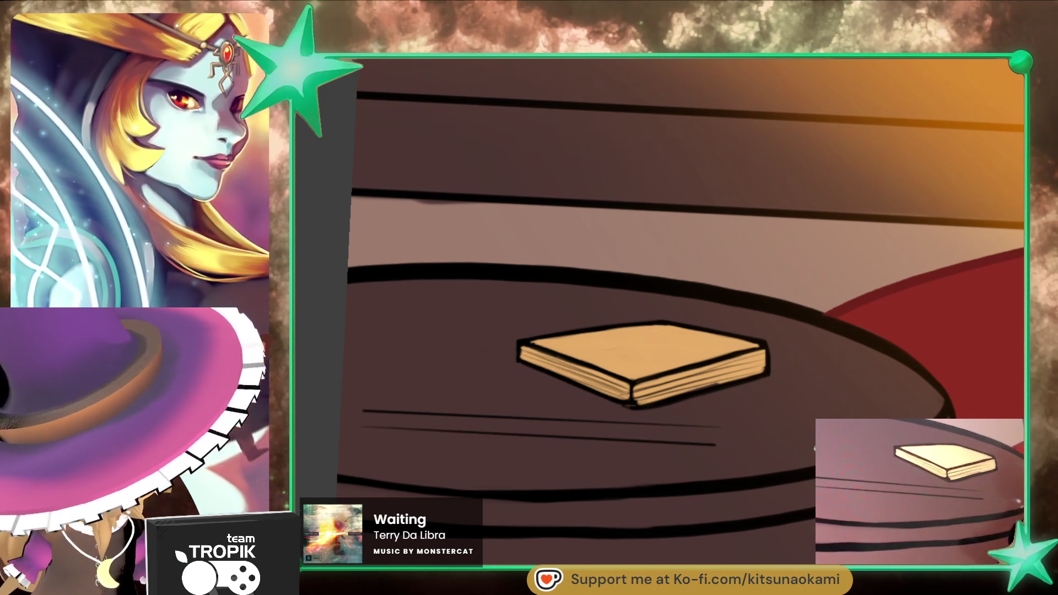
{"action": "key", "text": "ctrl+z"}
{"action": "mouse_move", "coordinate": [643, 440]}
{"action": "left_mouse_down"}
{"action": "mouse_move", "coordinate": [373, 330]}
{"action": "mouse_move", "coordinate": [642, 465]}
{"action": "left_mouse_up"}
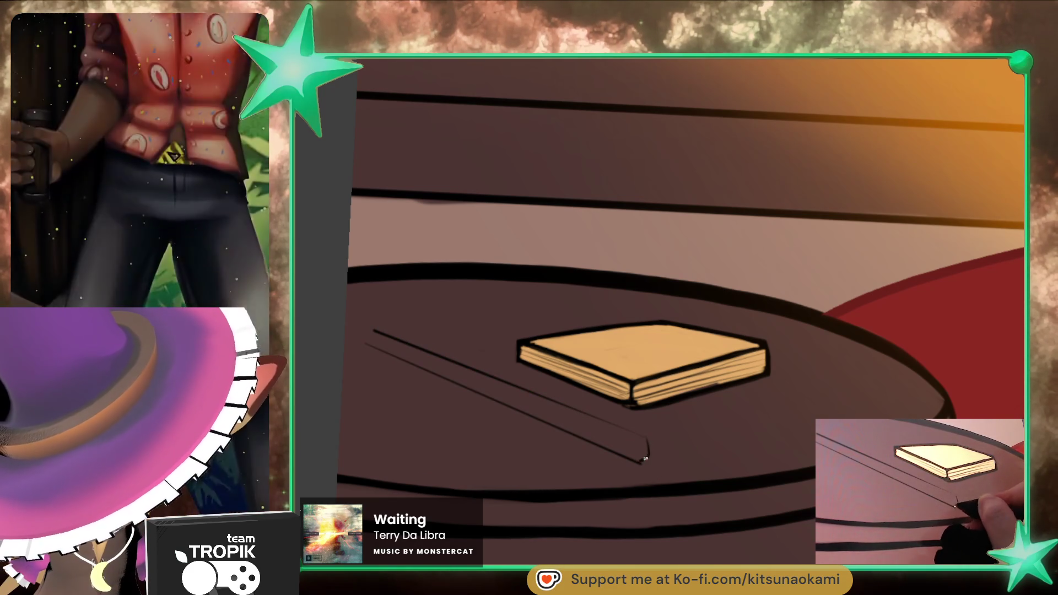
{"action": "left_click_drag", "start_coordinate": [648, 445], "coordinate": [643, 448]}
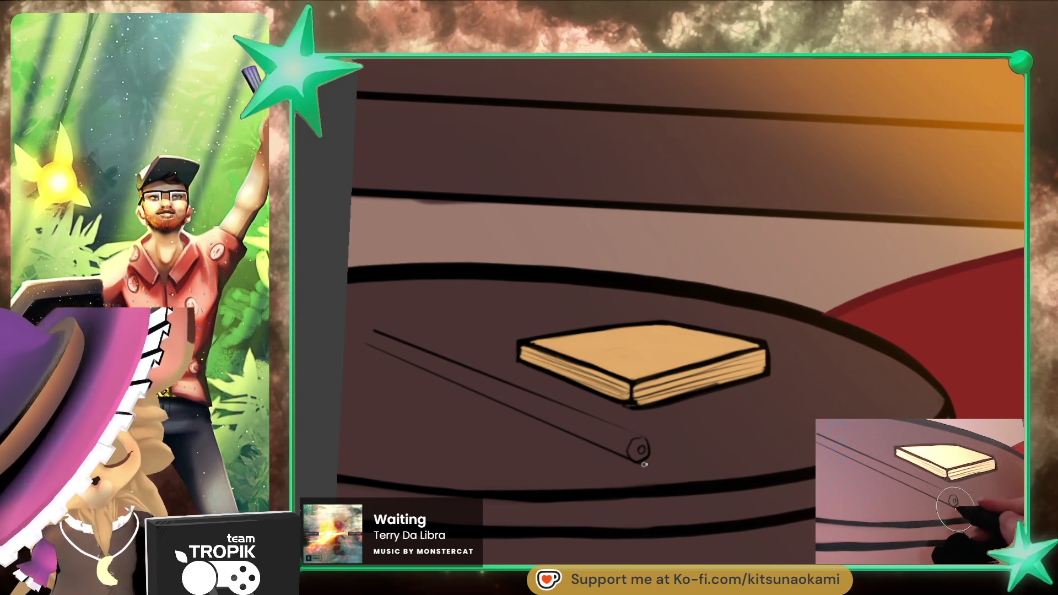
Step: Add a point at the pencil's left tip and begin colouring its end light tan and yellow
{"action": "mouse_move", "coordinate": [355, 327]}
{"action": "left_mouse_down"}
{"action": "mouse_move", "coordinate": [364, 342]}
{"action": "mouse_move", "coordinate": [364, 328]}
{"action": "left_mouse_up"}
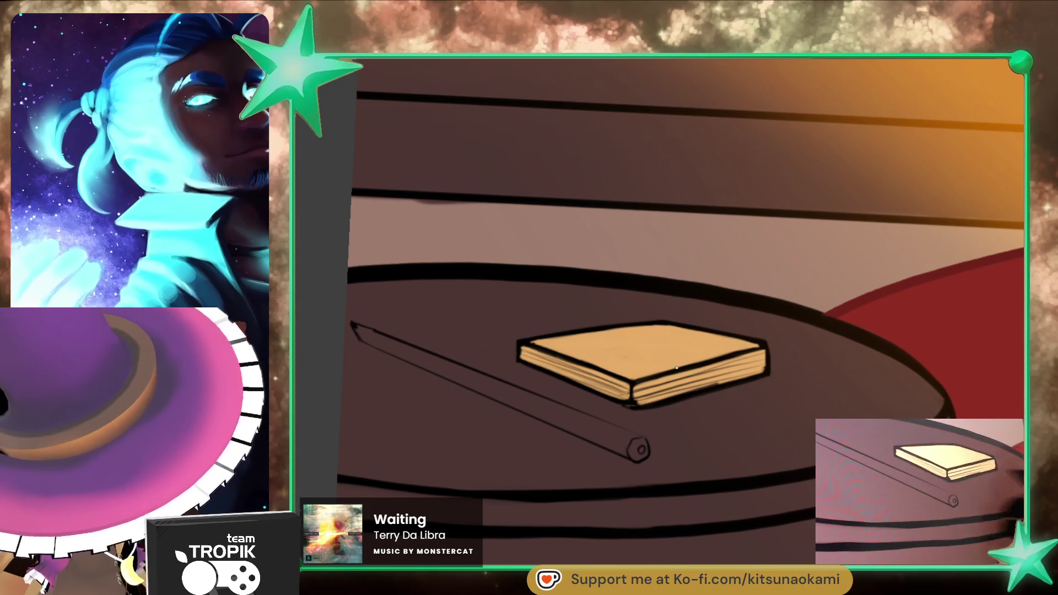
{"action": "left_click_drag", "start_coordinate": [625, 455], "coordinate": [638, 451]}
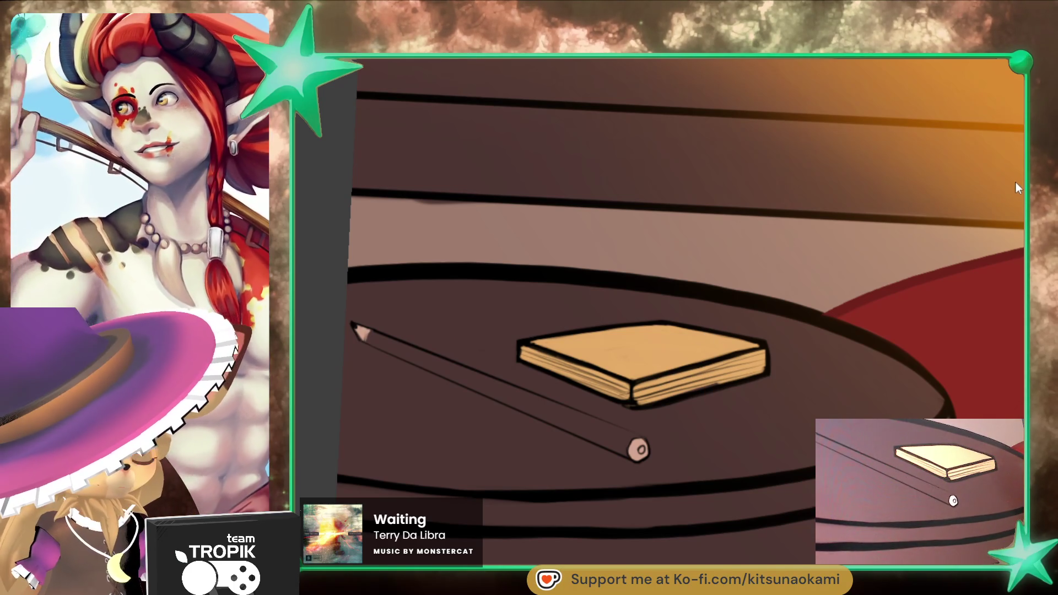
{"action": "left_click_drag", "start_coordinate": [615, 444], "coordinate": [623, 441]}
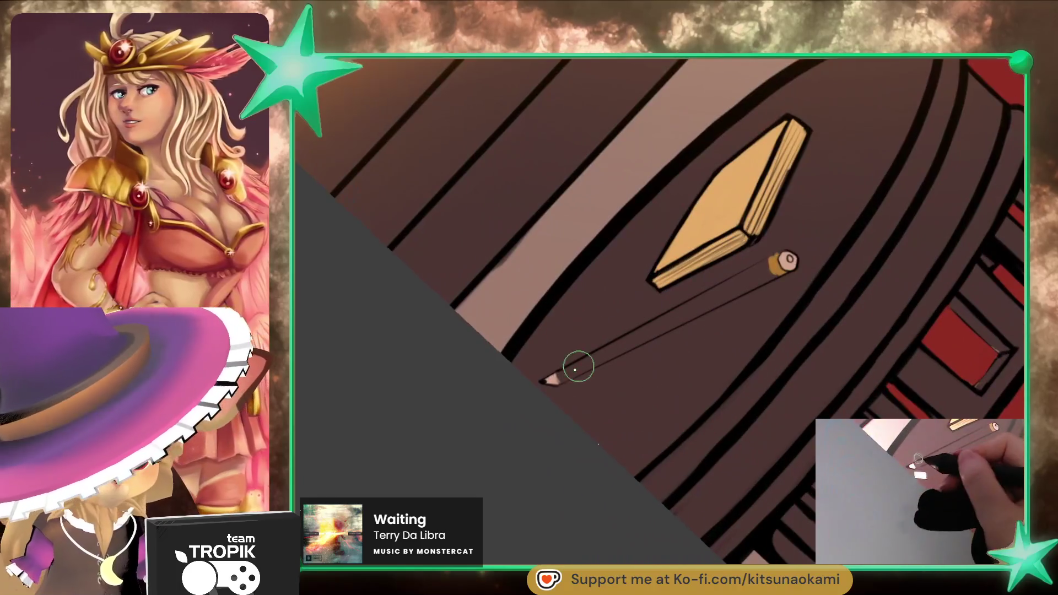
Step: Brush paint onto the pencil tip beside the golden book on the side table
{"action": "mouse_move", "coordinate": [558, 377]}
{"action": "left_mouse_down"}
{"action": "mouse_move", "coordinate": [763, 273]}
{"action": "mouse_move", "coordinate": [610, 359]}
{"action": "left_mouse_up"}
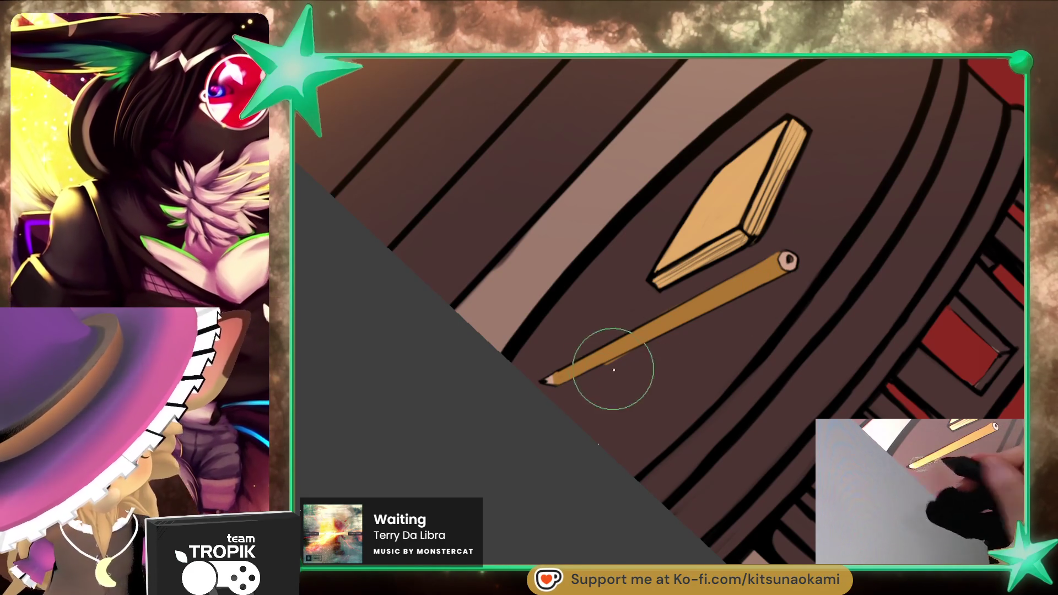
{"action": "mouse_move", "coordinate": [683, 299]}
{"action": "left_mouse_down"}
{"action": "mouse_move", "coordinate": [633, 402]}
{"action": "mouse_move", "coordinate": [762, 470]}
{"action": "mouse_move", "coordinate": [698, 508]}
{"action": "mouse_move", "coordinate": [600, 519]}
{"action": "mouse_move", "coordinate": [549, 493]}
{"action": "left_mouse_up"}
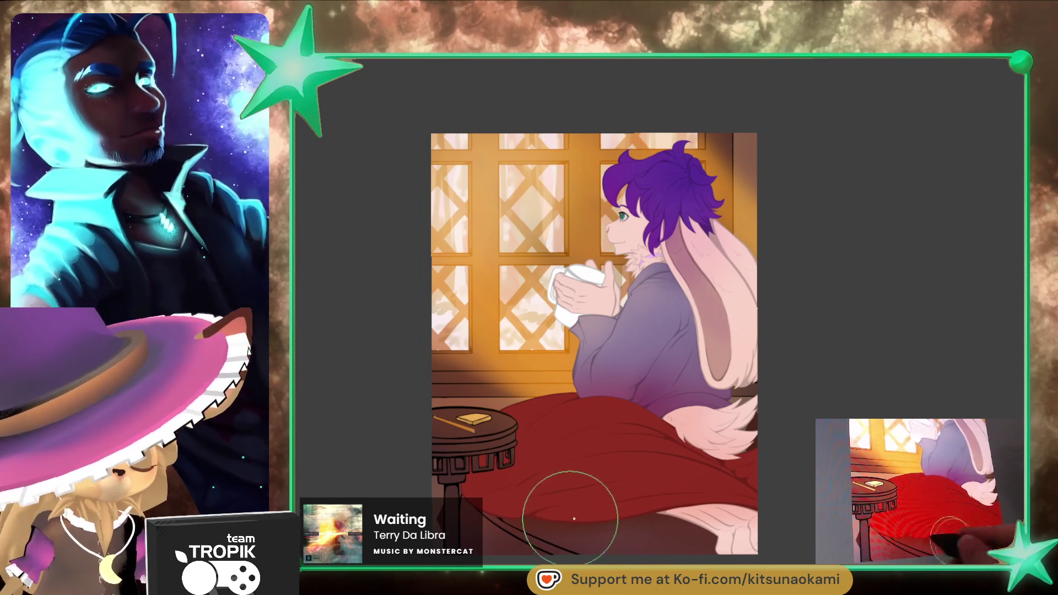
{"action": "left_click_drag", "start_coordinate": [695, 498], "coordinate": [677, 504]}
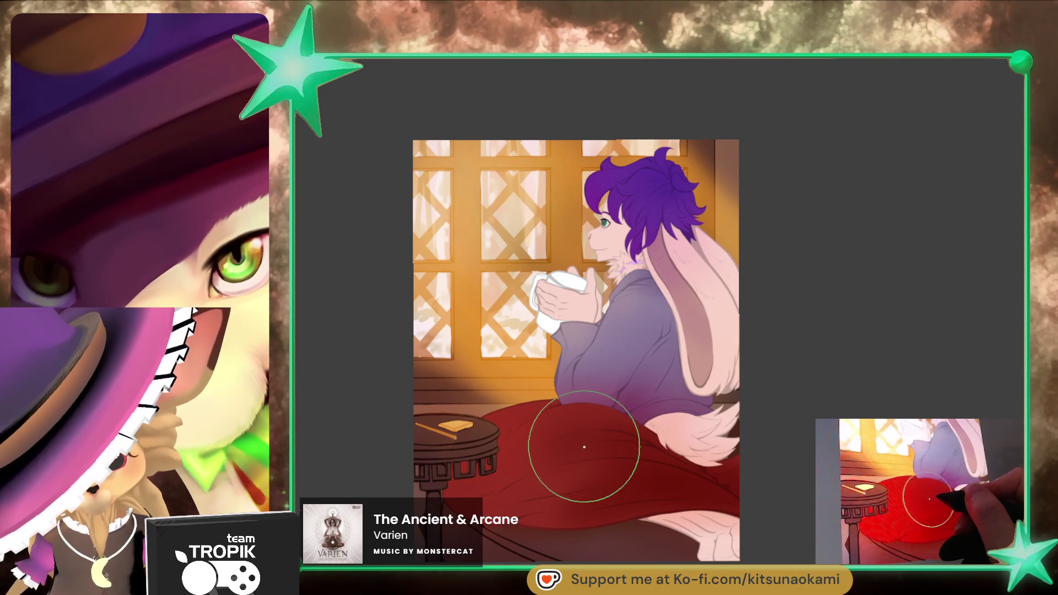
{"action": "left_click_drag", "start_coordinate": [582, 450], "coordinate": [593, 461]}
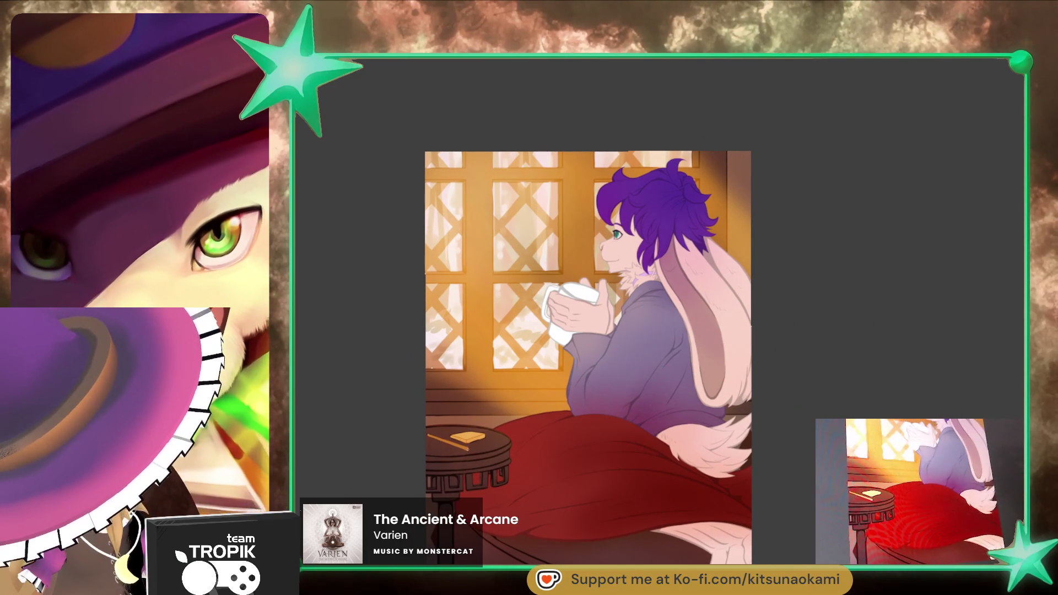